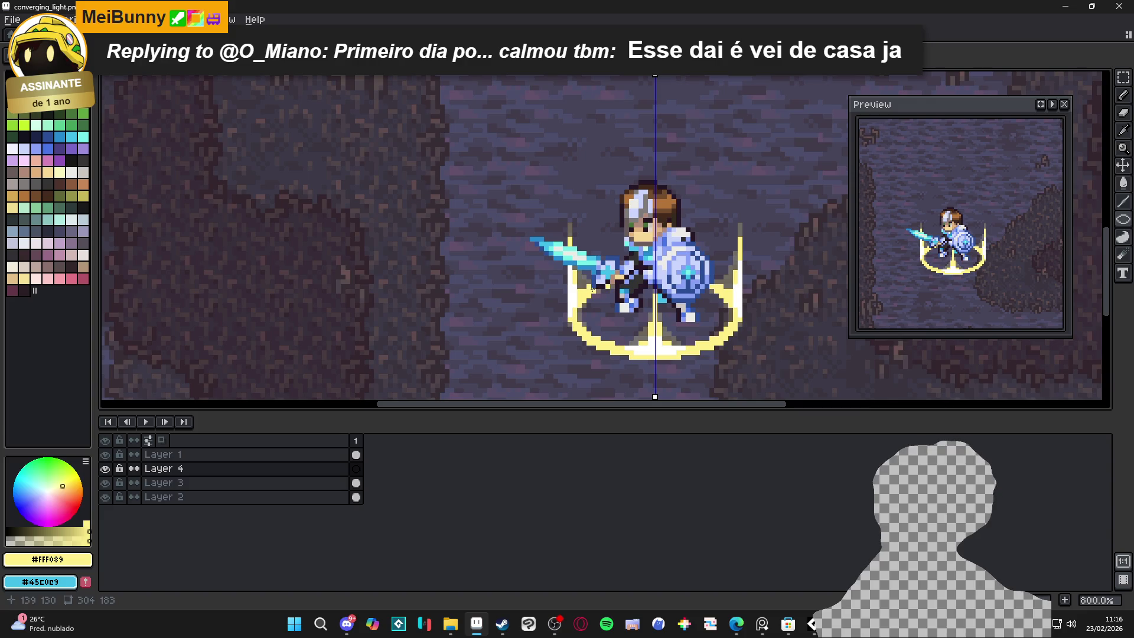
# Step: Try an inner golden ellipse, undo it, and add a second animation frame
pyautogui.moveTo(603, 290); pyautogui.dragTo(718, 334)
pyautogui.hotkey('ctrl', 'z')
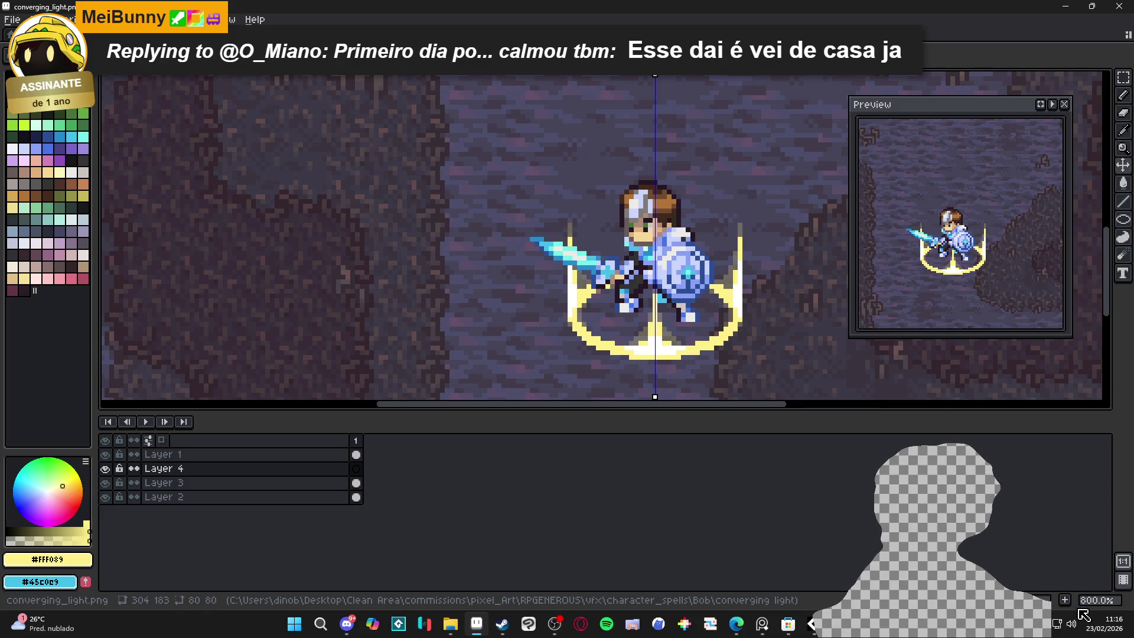
pyautogui.hotkey('alt', 'n')
pyautogui.scroll(2, 694, 287)
# Step: Draw a slightly narrower inner ellipse inside the ring after two redraws
pyautogui.moveTo(541, 282)
pyautogui.mouseDown()
pyautogui.moveTo(731, 321)
pyautogui.moveTo(738, 370)
pyautogui.moveTo(664, 323)
pyautogui.moveTo(738, 356)
pyautogui.mouseUp()
pyautogui.hotkey('ctrl', 'z')
pyautogui.moveTo(533, 283); pyautogui.dragTo(734, 359)
pyautogui.hotkey('ctrl', 'z')
pyautogui.moveTo(555, 282); pyautogui.dragTo(740, 364)
# Step: Toggle the glow ring layer's visibility to compare, then select Layer 3
pyautogui.press('e')
pyautogui.scroll(3, 706, 354)
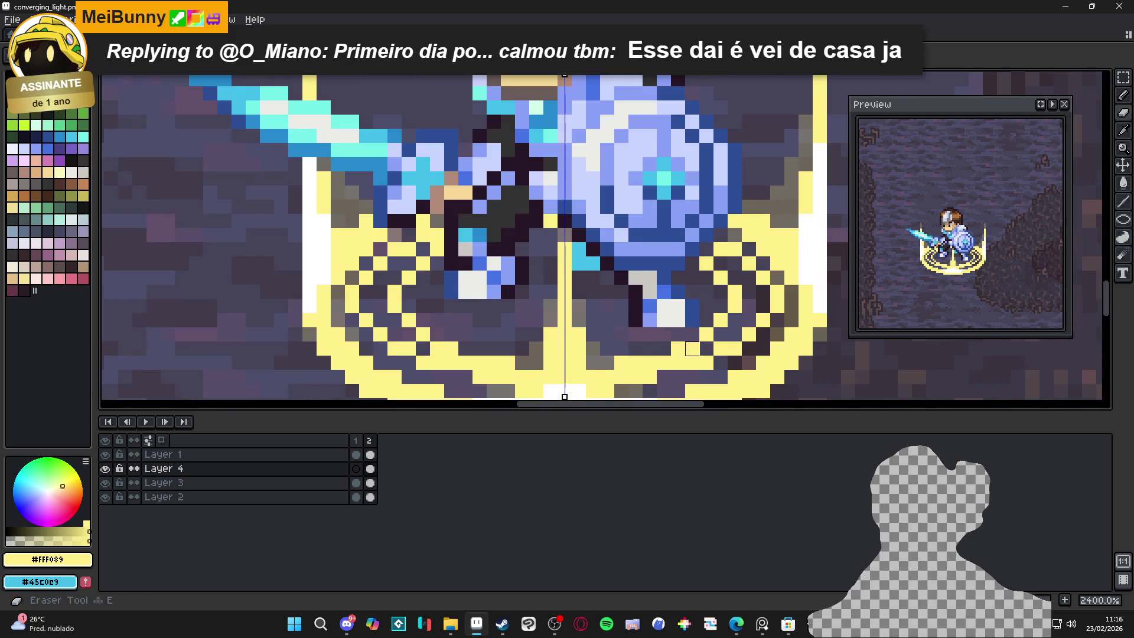
pyautogui.scroll(-6, 621, 362)
pyautogui.scroll(-1, 590, 296)
pyautogui.click(105, 483)
pyautogui.click(105, 484)
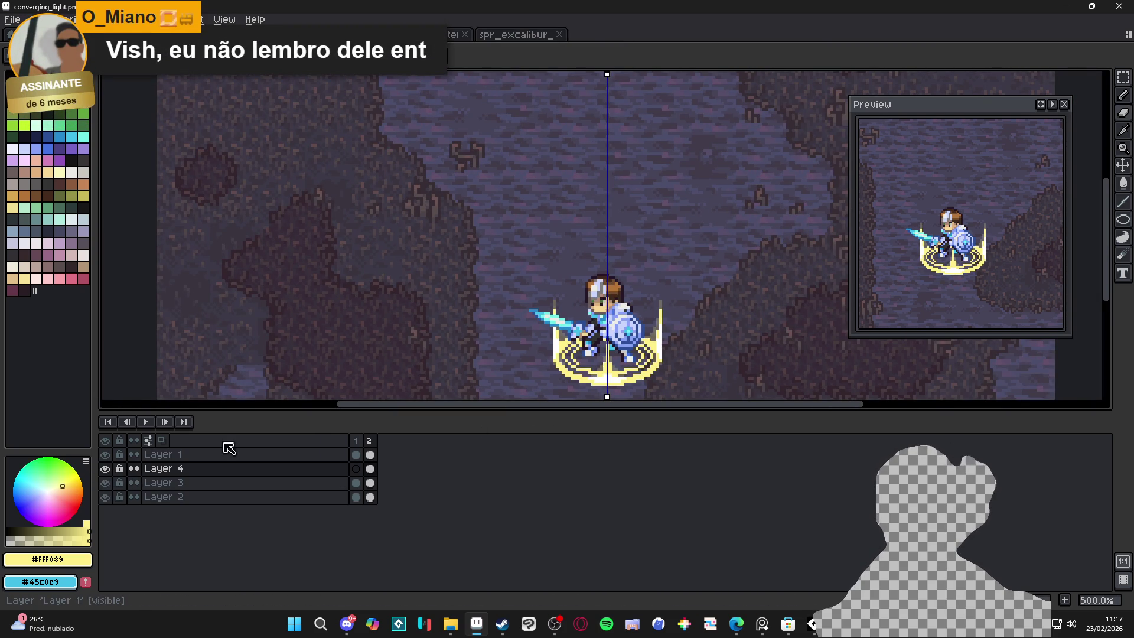
pyautogui.scroll(1, 585, 384)
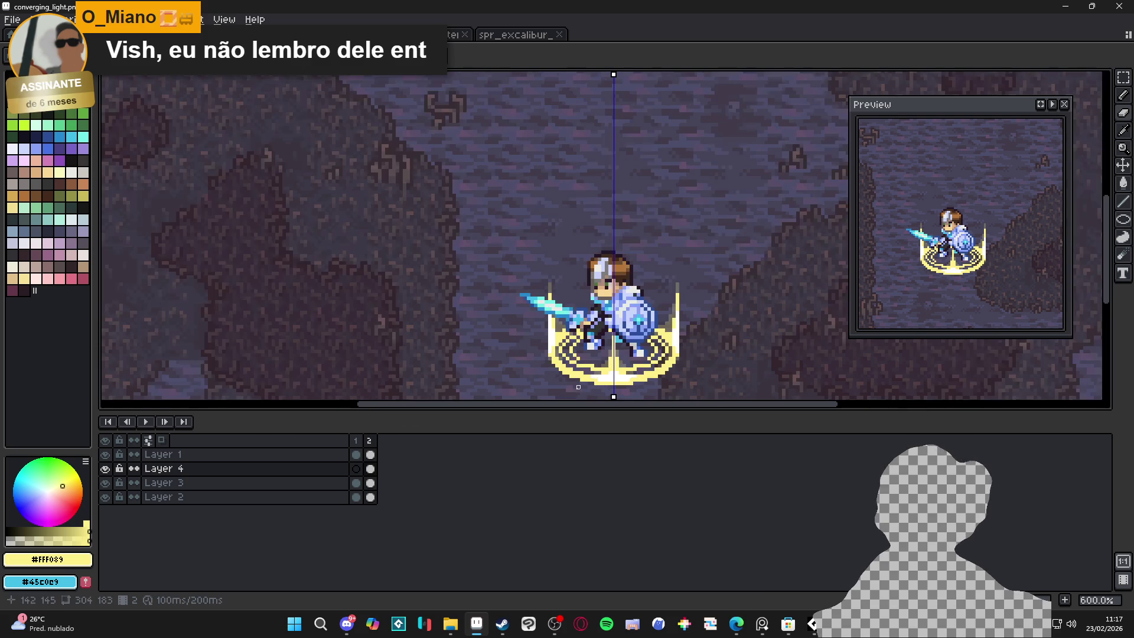
pyautogui.press('Down')
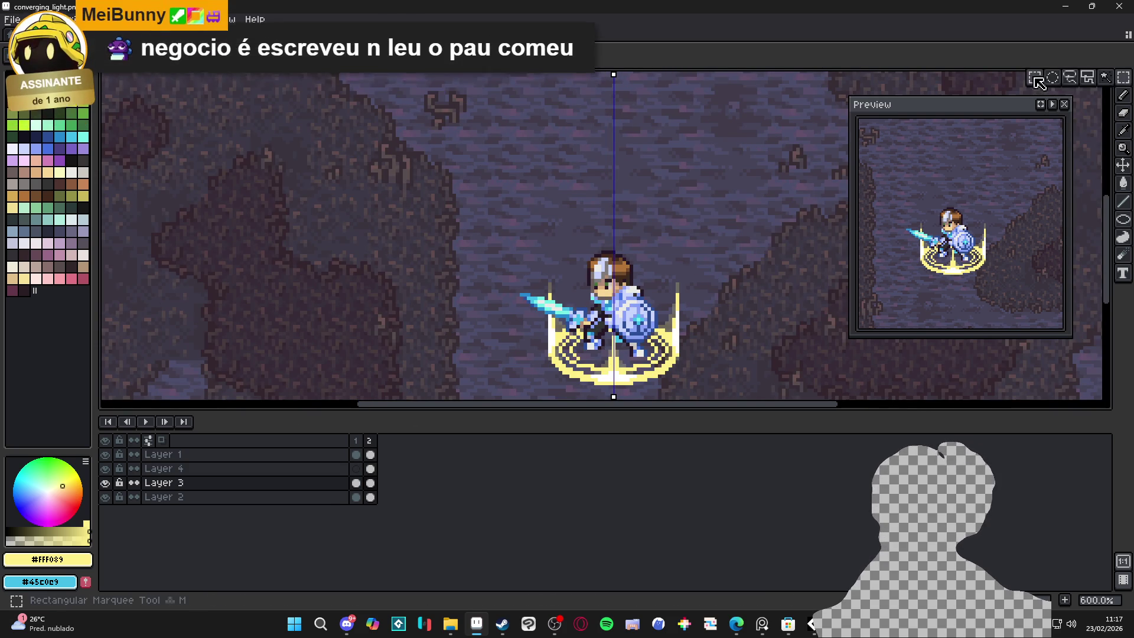
# Step: Discard a trial selection around the knight and switch back to Layer 4
pyautogui.moveTo(503, 213); pyautogui.dragTo(709, 393)
pyautogui.hotkey('ctrl', 'z')
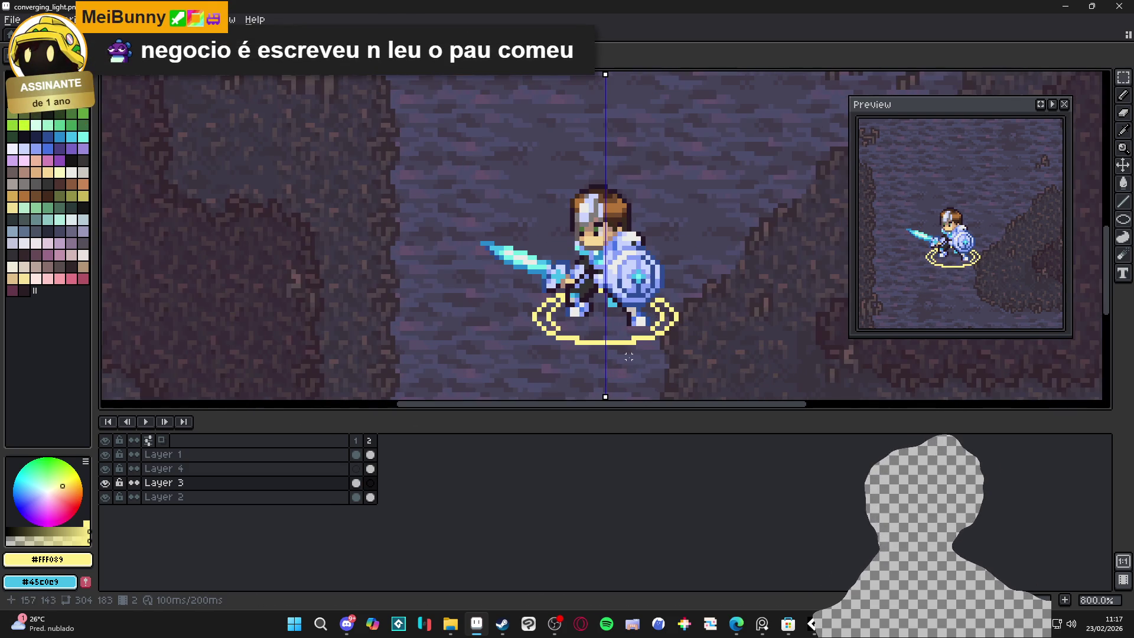
pyautogui.press('Up')
pyautogui.scroll(4, 636, 350)
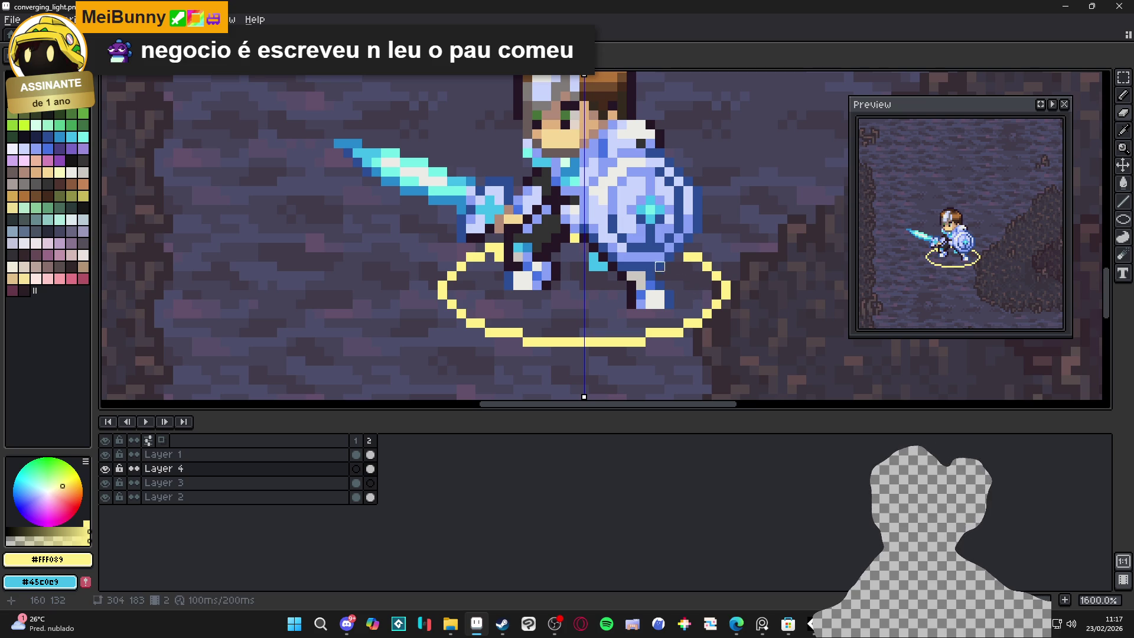
# Step: Pencil a line along the ring's bottom row in frame 2, comparing against frame 1
pyautogui.press('b')
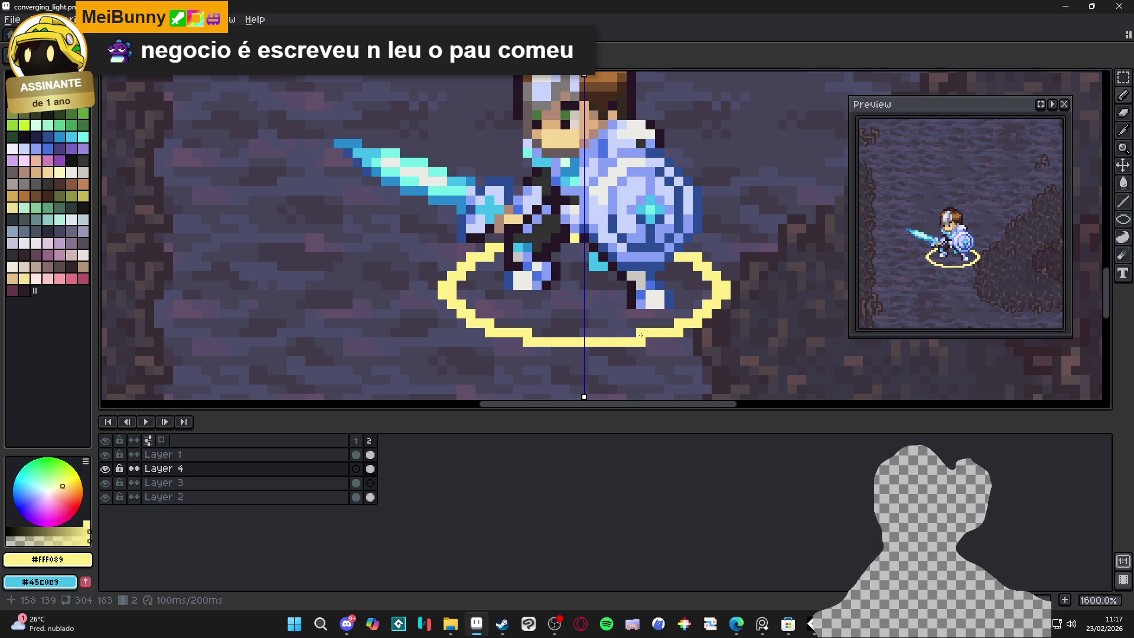
pyautogui.moveTo(638, 335); pyautogui.dragTo(587, 334)
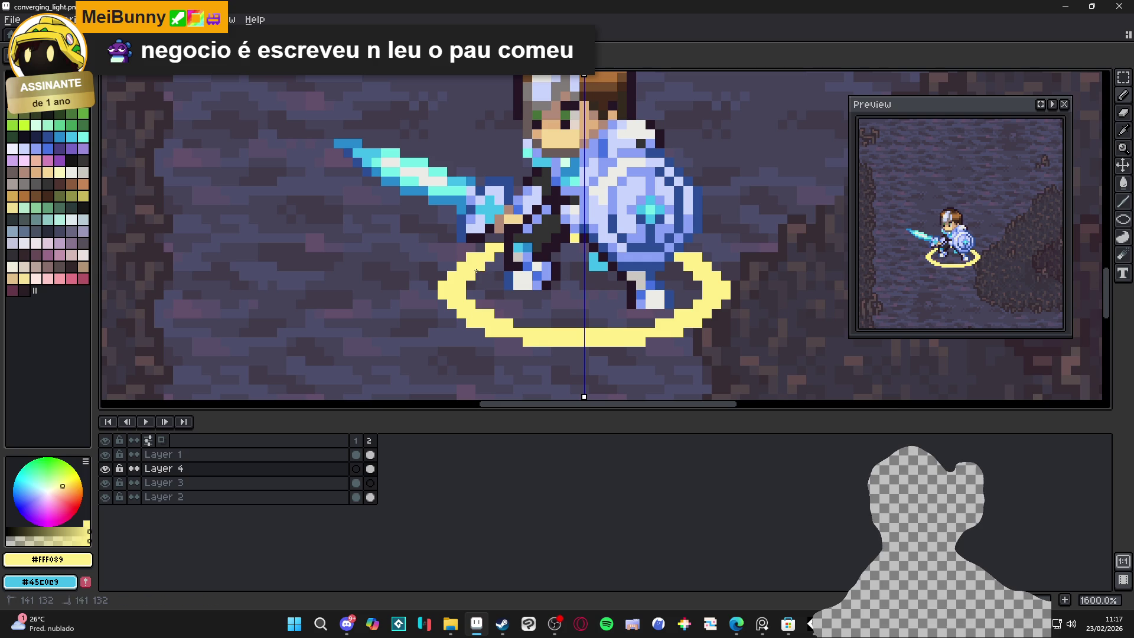
pyautogui.click(356, 441)
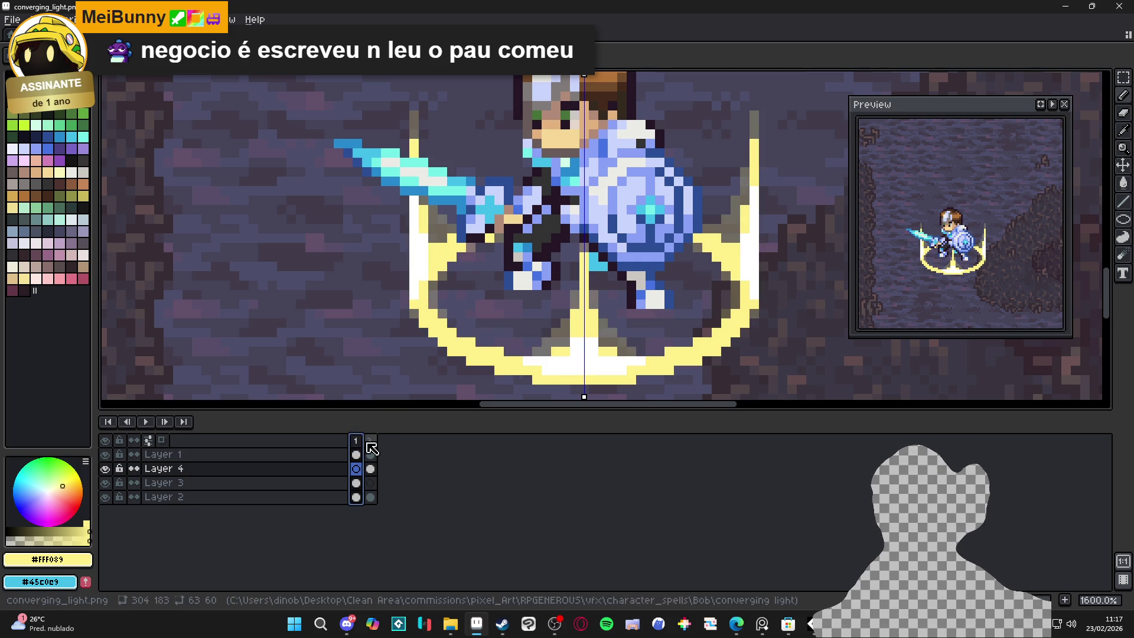
pyautogui.click(369, 443)
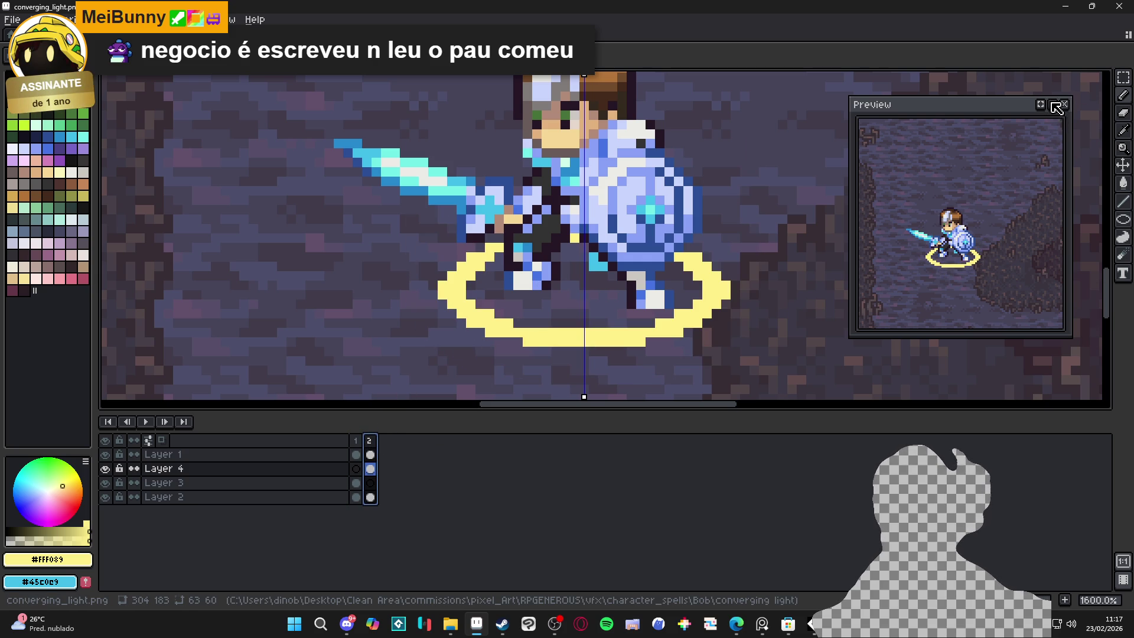
pyautogui.click(188, 19)
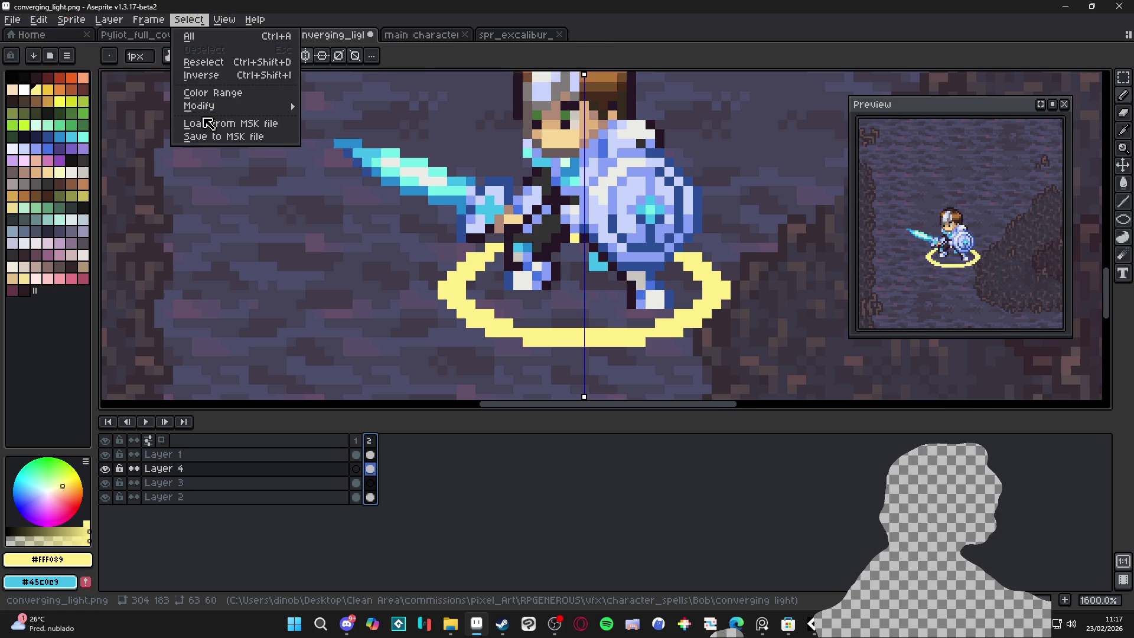
# Step: Give both frames a 150 ms duration through Frame Properties
pyautogui.click(224, 20)
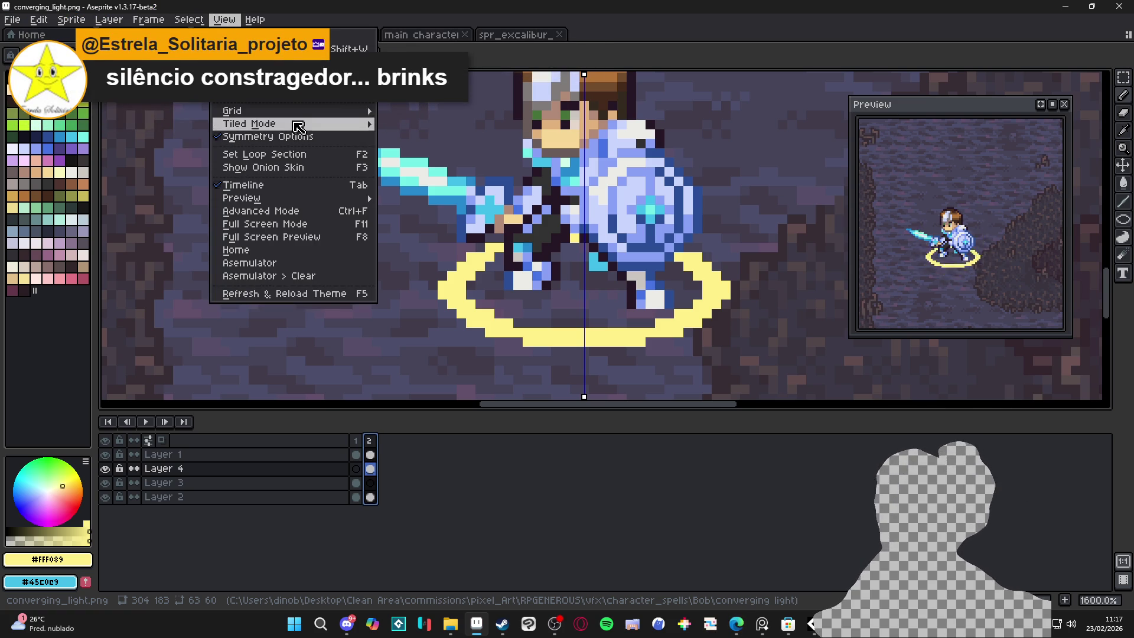
pyautogui.moveTo(353, 111)
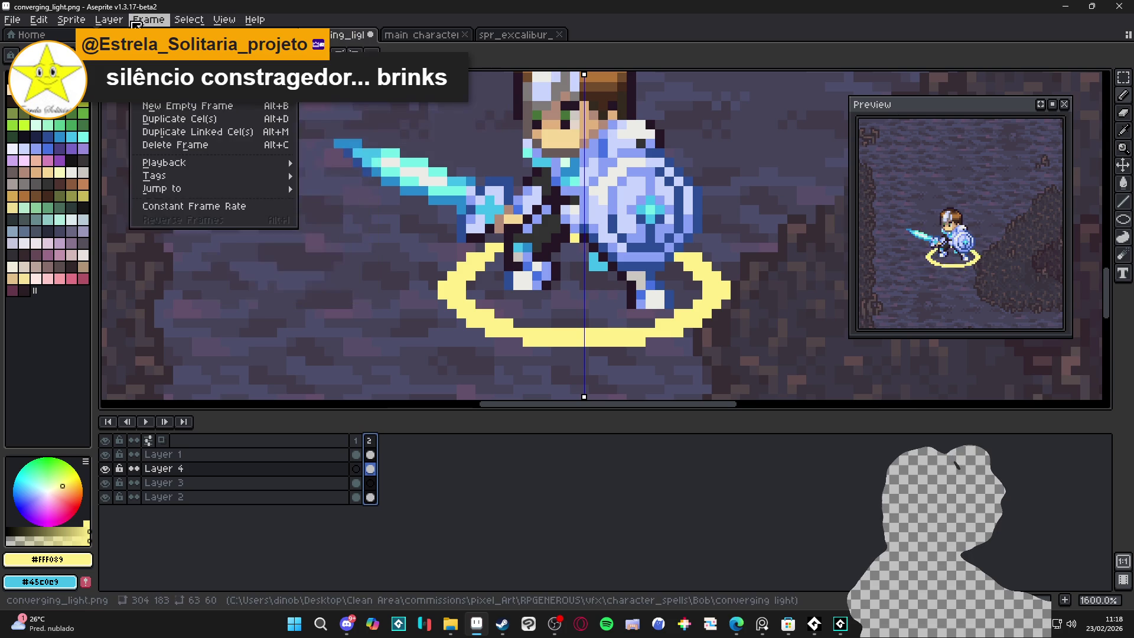
pyautogui.click(188, 218)
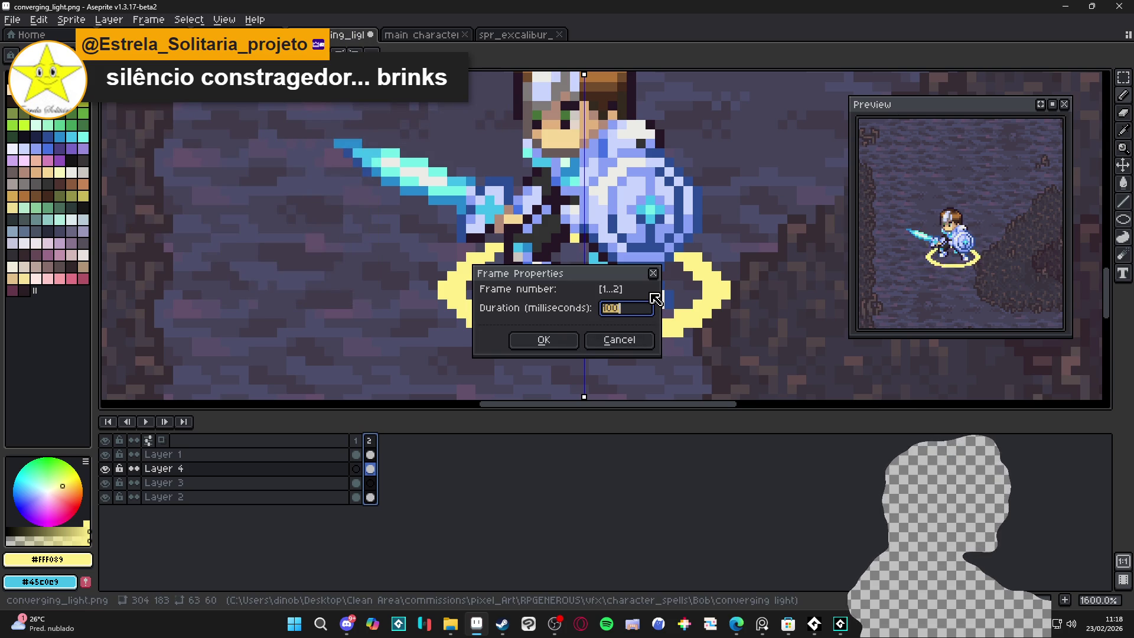
pyautogui.write('150')
pyautogui.press('Return')
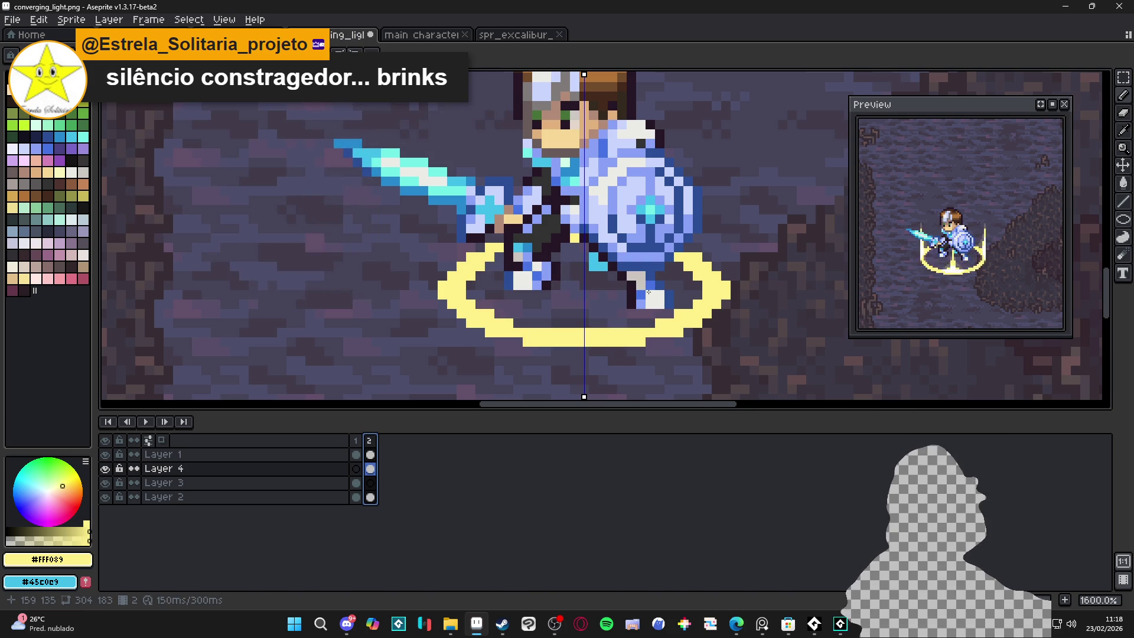
pyautogui.scroll(-1, 549, 282)
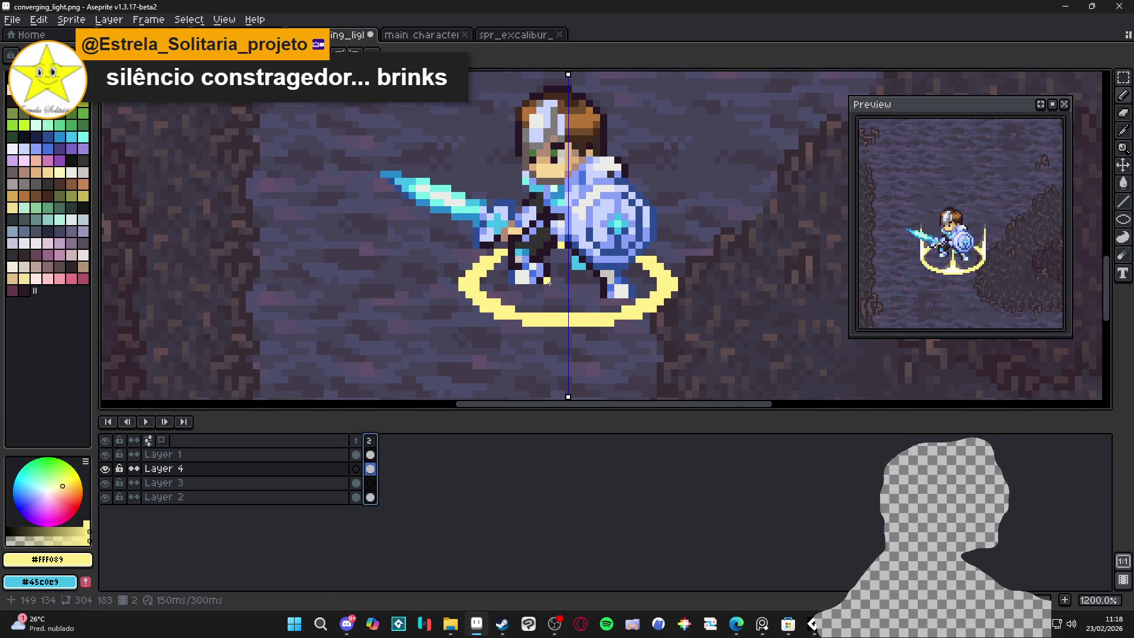
# Step: Compare frames 1 and 2, then hide the cave background layer
pyautogui.scroll(-1, 526, 278)
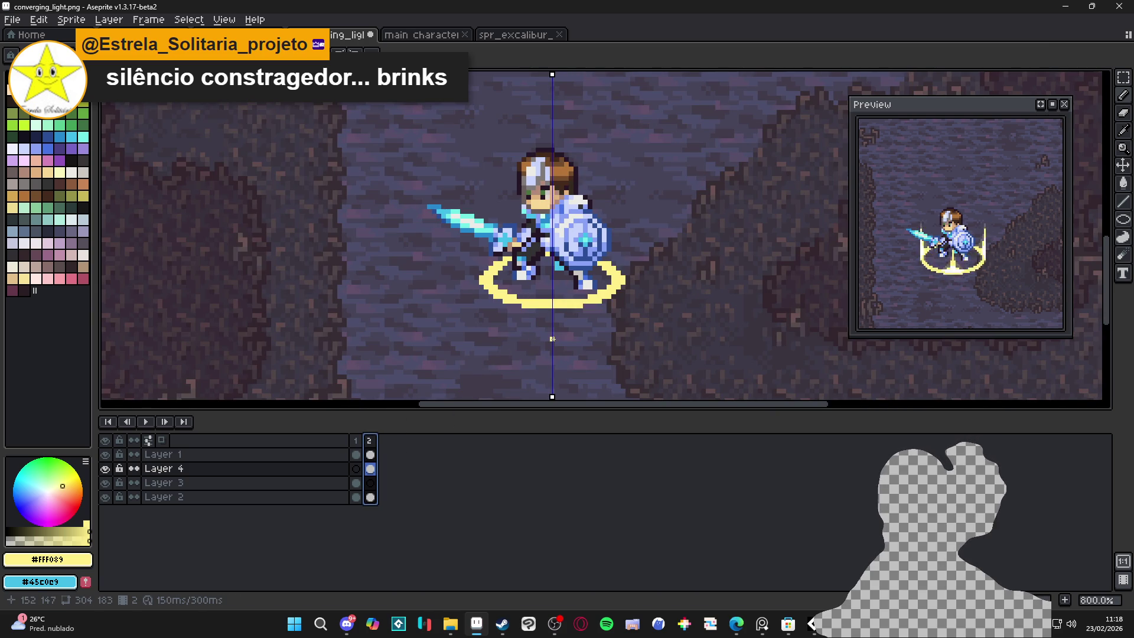
pyautogui.click(356, 468)
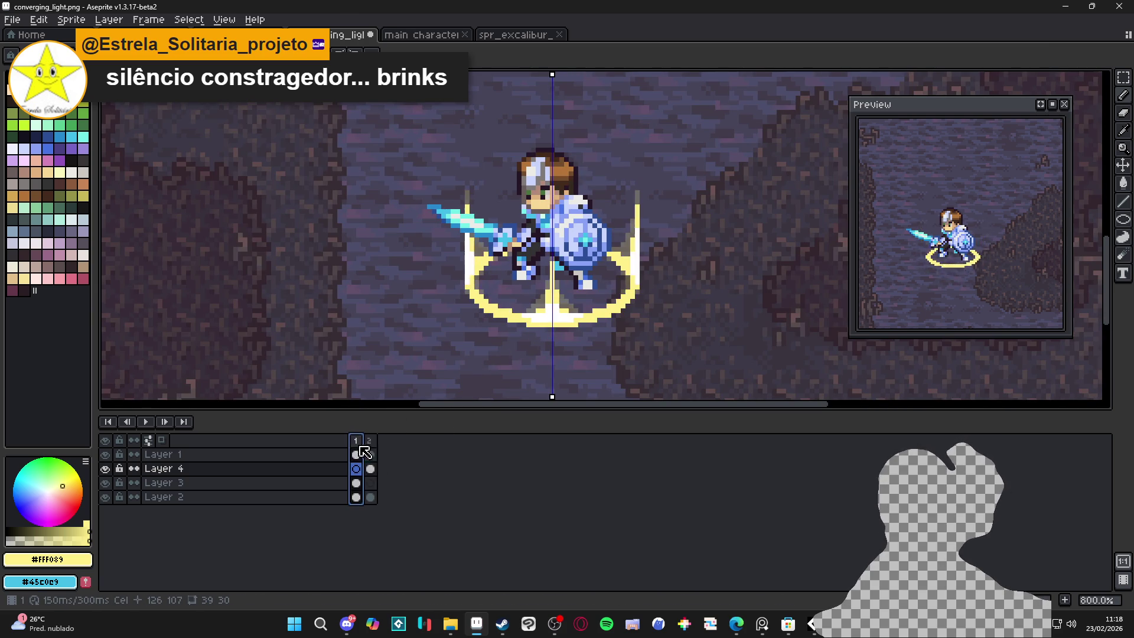
pyautogui.click(369, 441)
pyautogui.click(105, 497)
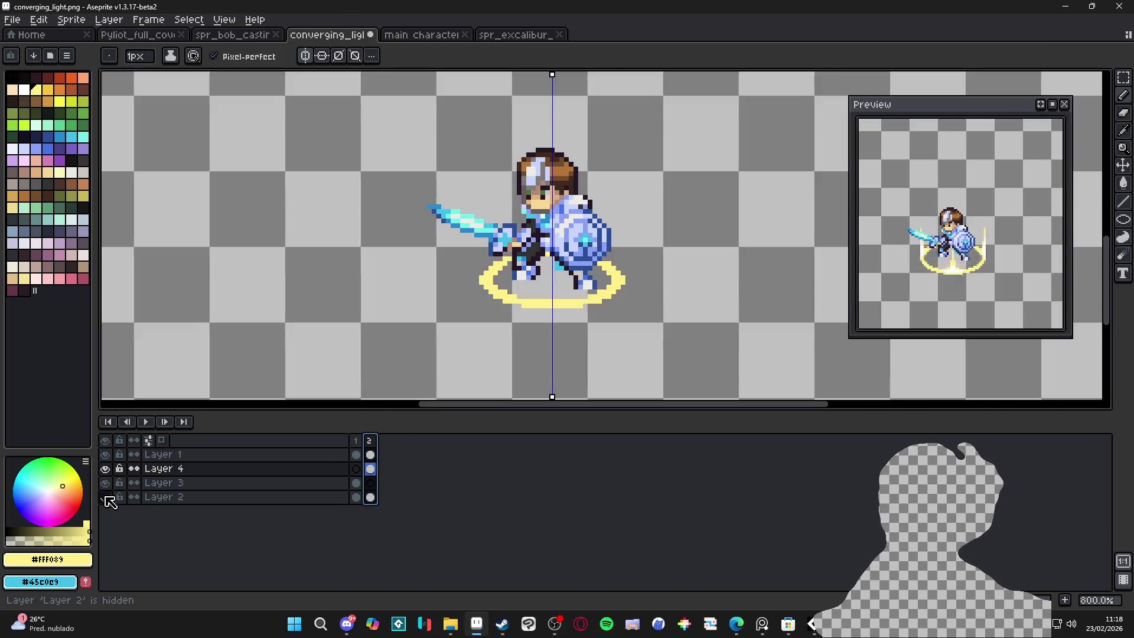
pyautogui.scroll(2, 542, 319)
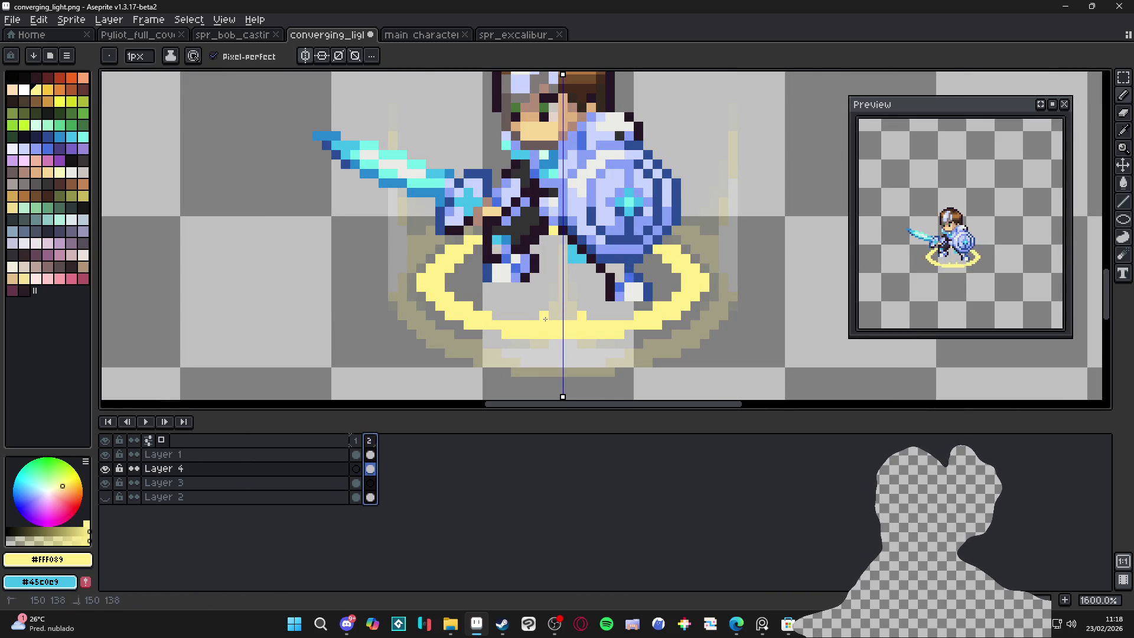
# Step: On Layer 3, place yellow light pixels on the ring's top, left and right edges
pyautogui.moveTo(545, 319); pyautogui.dragTo(542, 283)
pyautogui.hotkey('ctrl', 'z')
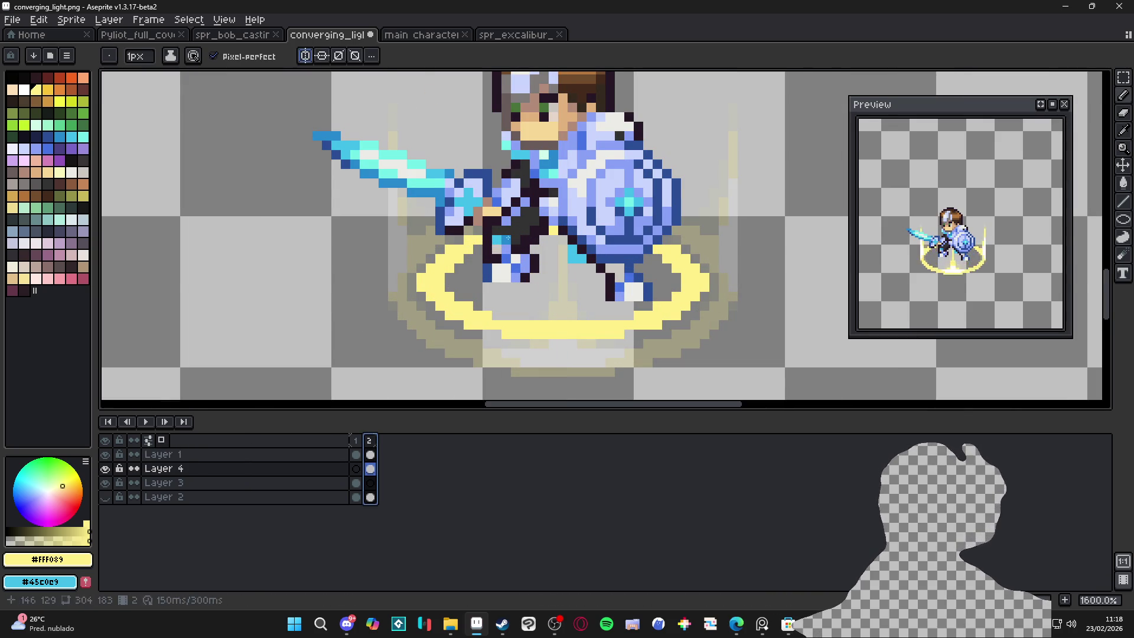
pyautogui.press('Down')
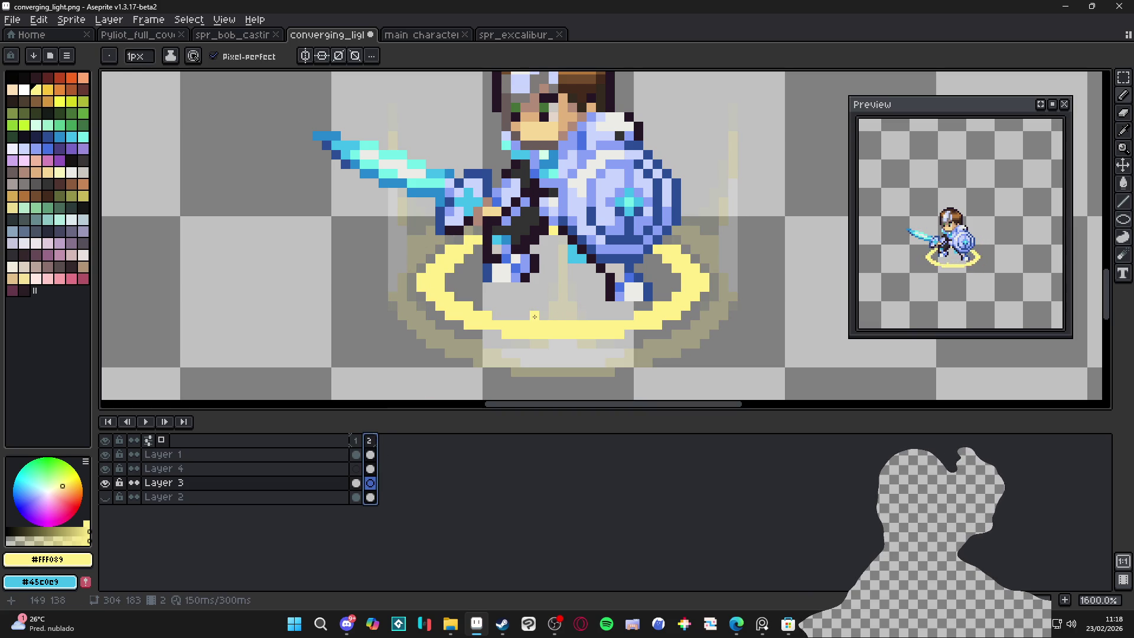
pyautogui.moveTo(535, 316); pyautogui.dragTo(532, 269)
pyautogui.press('Escape')
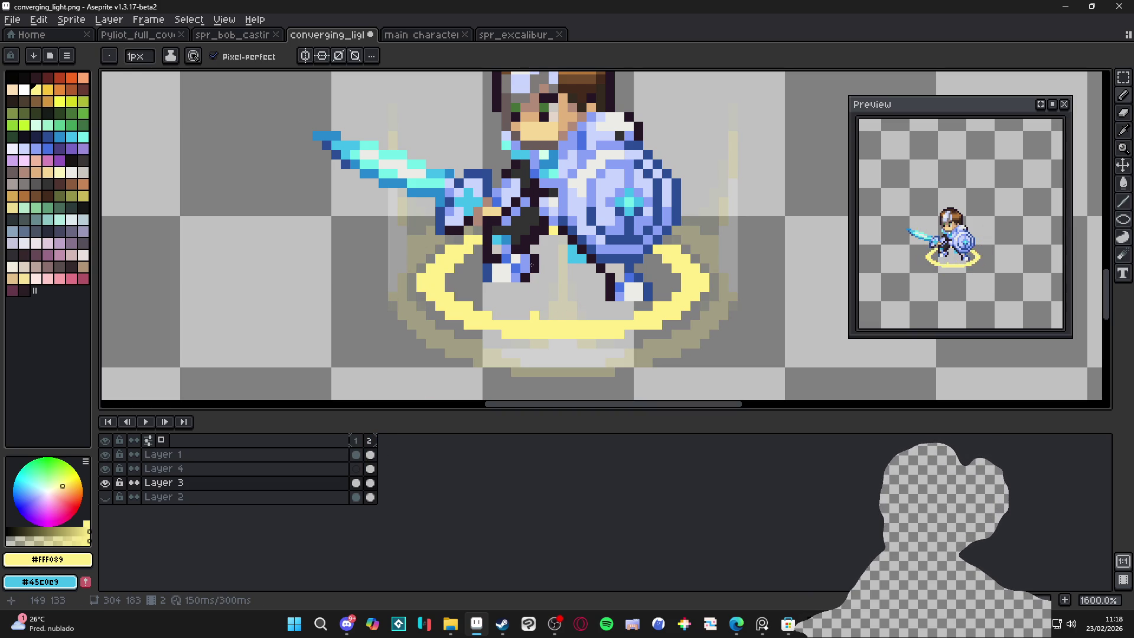
pyautogui.keyDown('shift'); pyautogui.click(532, 264); pyautogui.keyUp('shift')
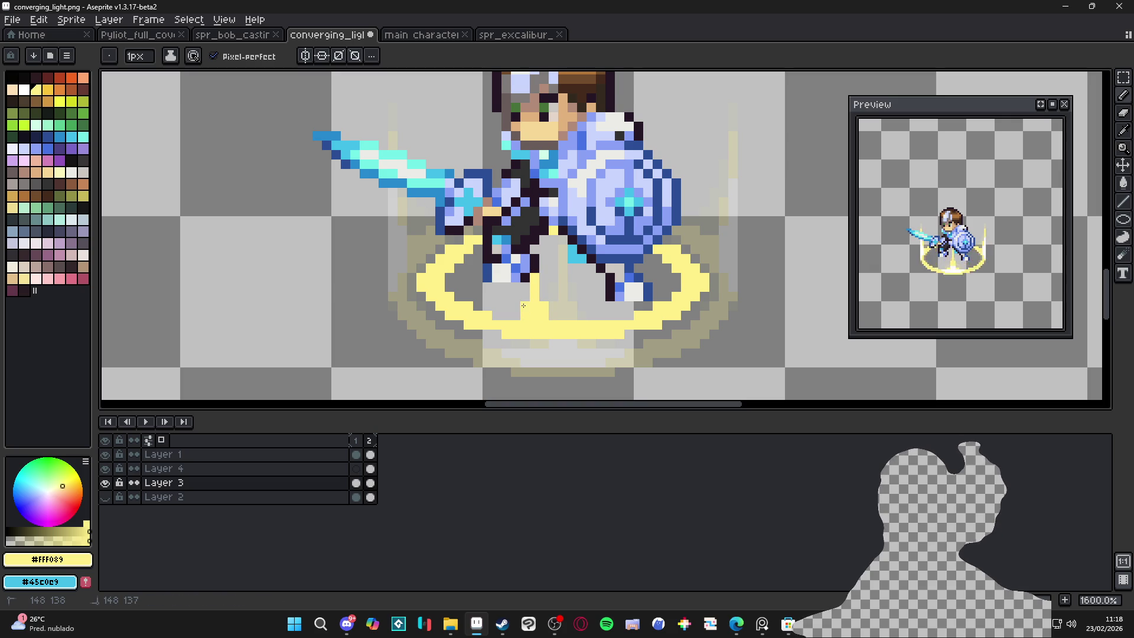
pyautogui.click(679, 286)
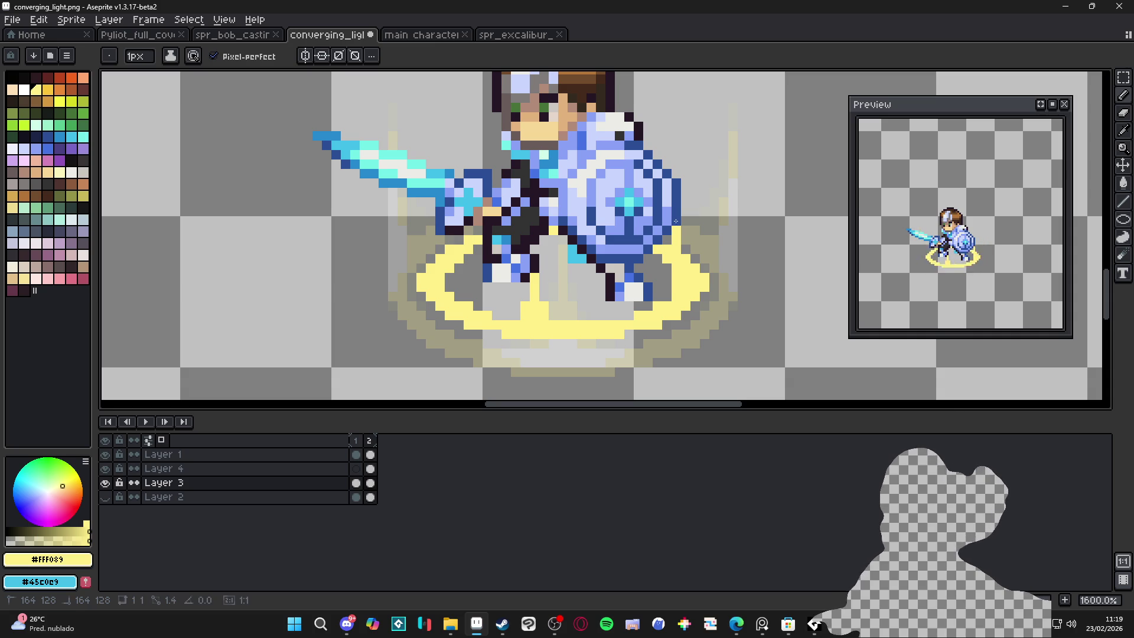
pyautogui.click(439, 255)
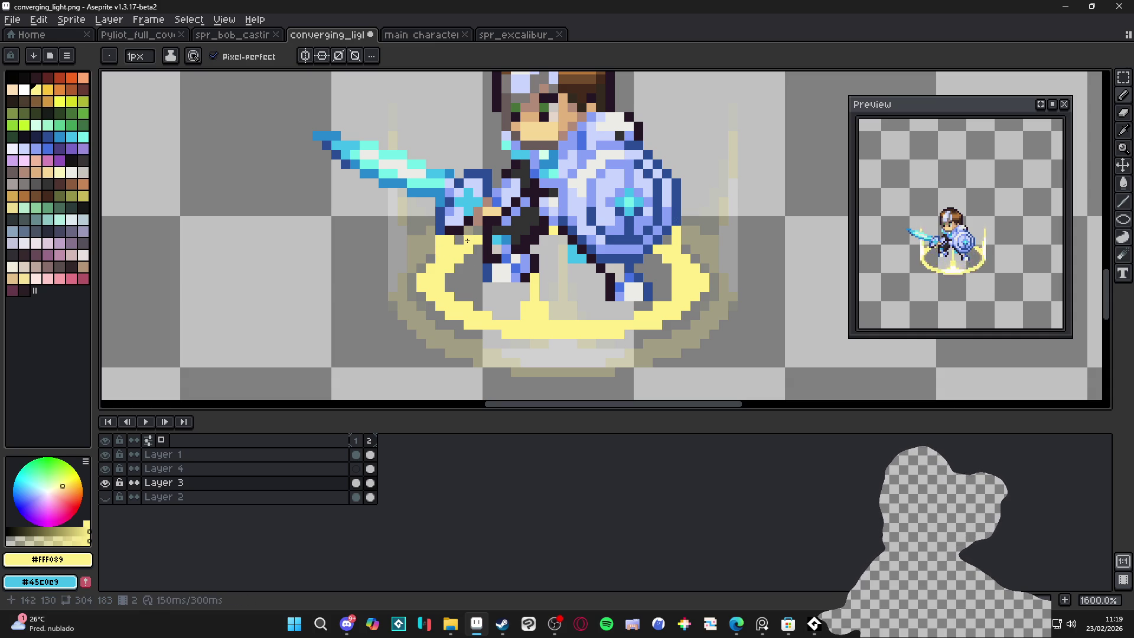
pyautogui.click(691, 243)
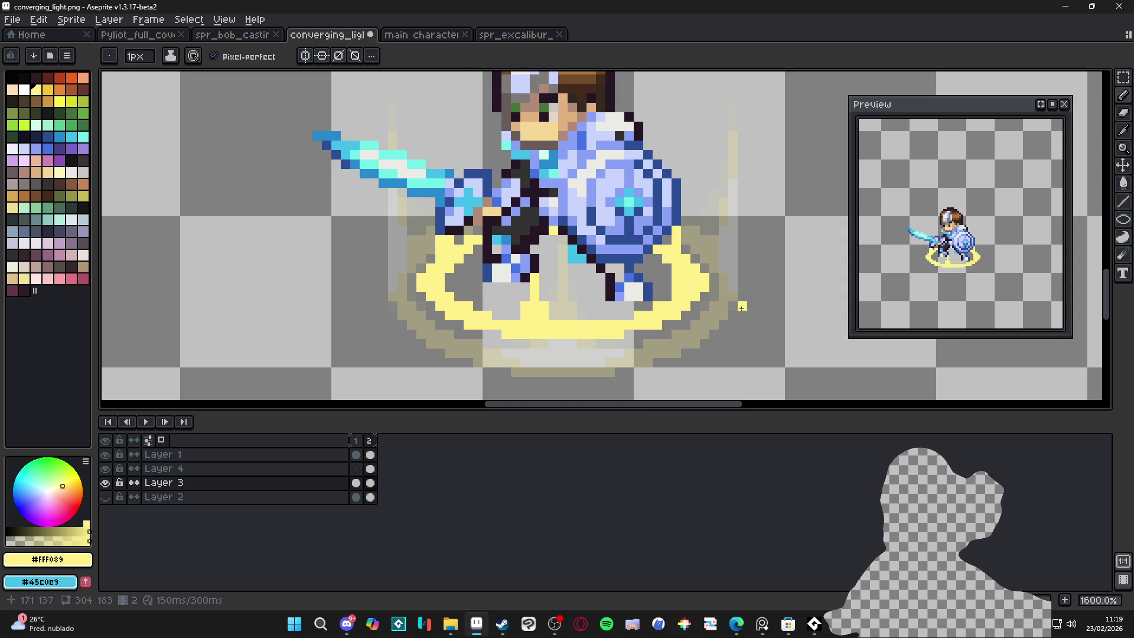
# Step: Pick white with a 2px brush, undo a stray pixel, and toggle Layer 3 to check its glow
pyautogui.click(25, 90)
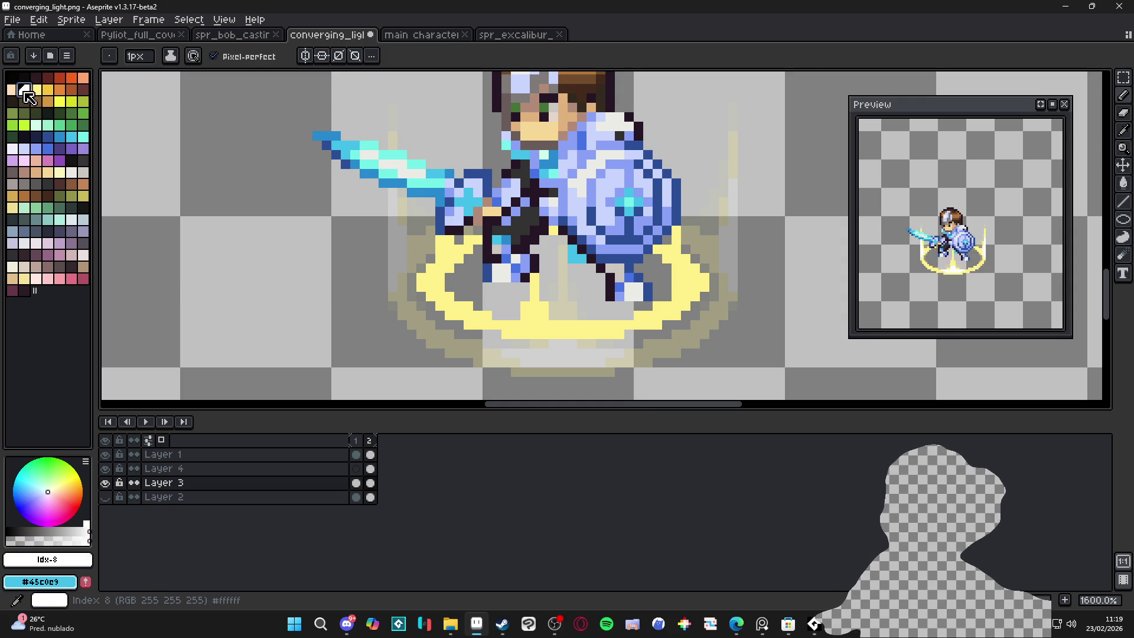
pyautogui.press('+')
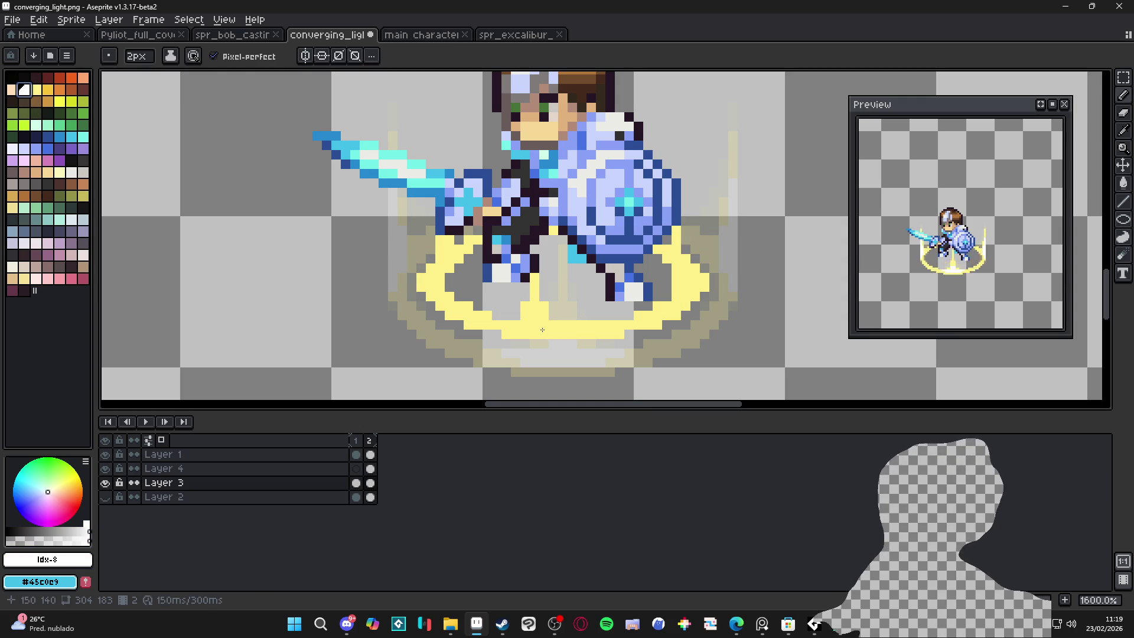
pyautogui.keyDown('ctrl'); pyautogui.click(535, 326); pyautogui.keyUp('ctrl')
pyautogui.hotkey('ctrl', 'z')
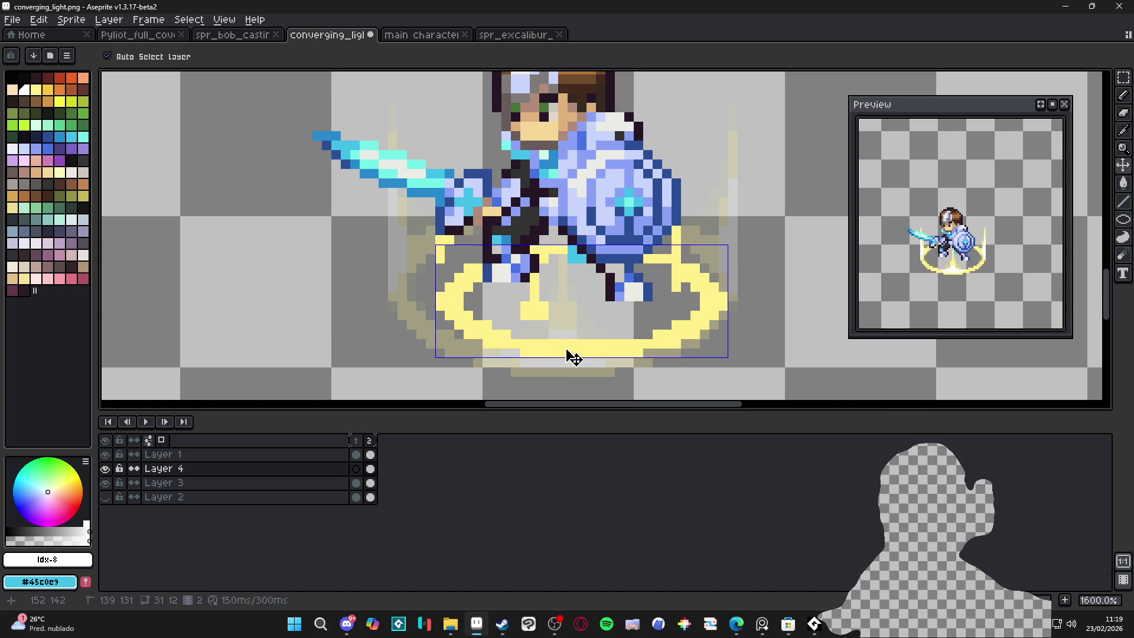
pyautogui.press('Down')
pyautogui.hotkey('ctrl', 'z')
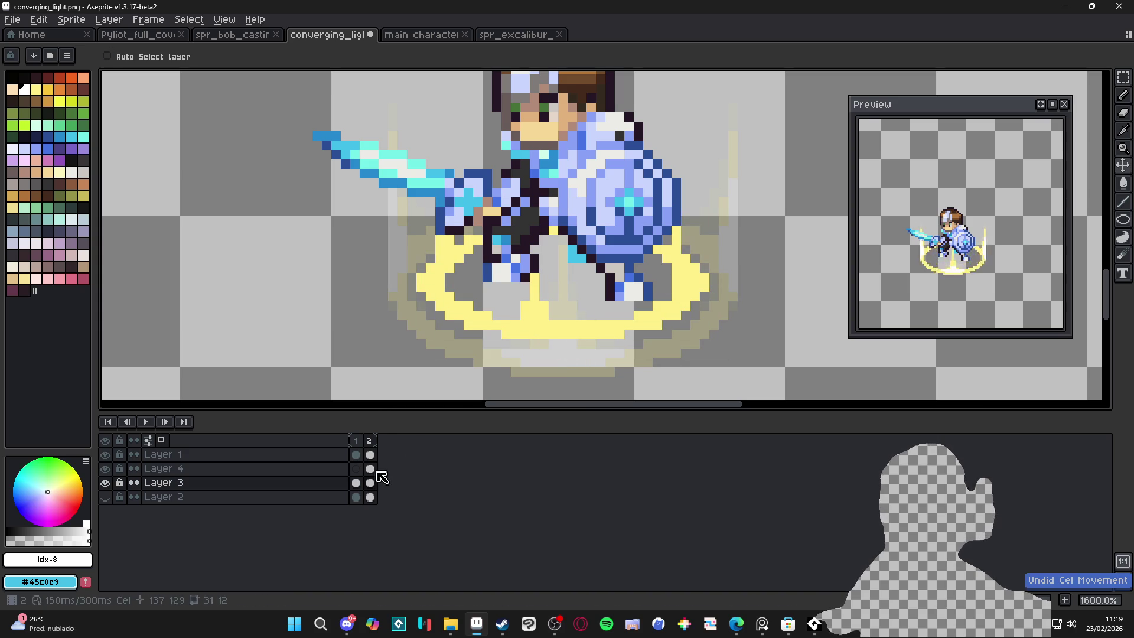
pyautogui.click(106, 483)
pyautogui.click(106, 483)
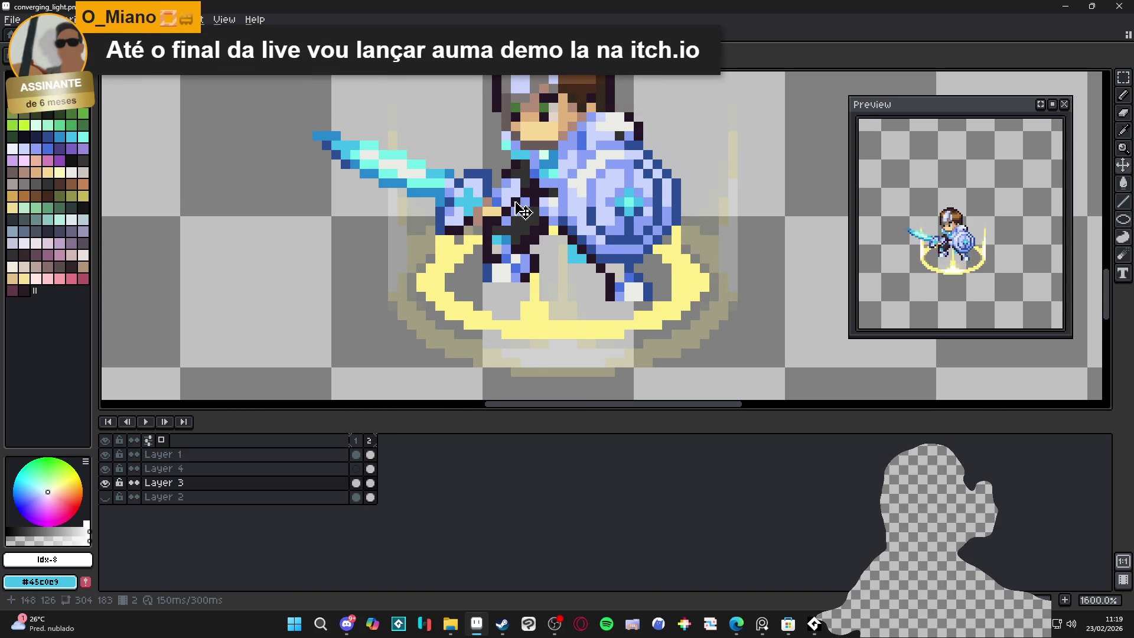
# Step: Go to frame 2, clear a trial selection, and make Layer 4 active
pyautogui.click(369, 442)
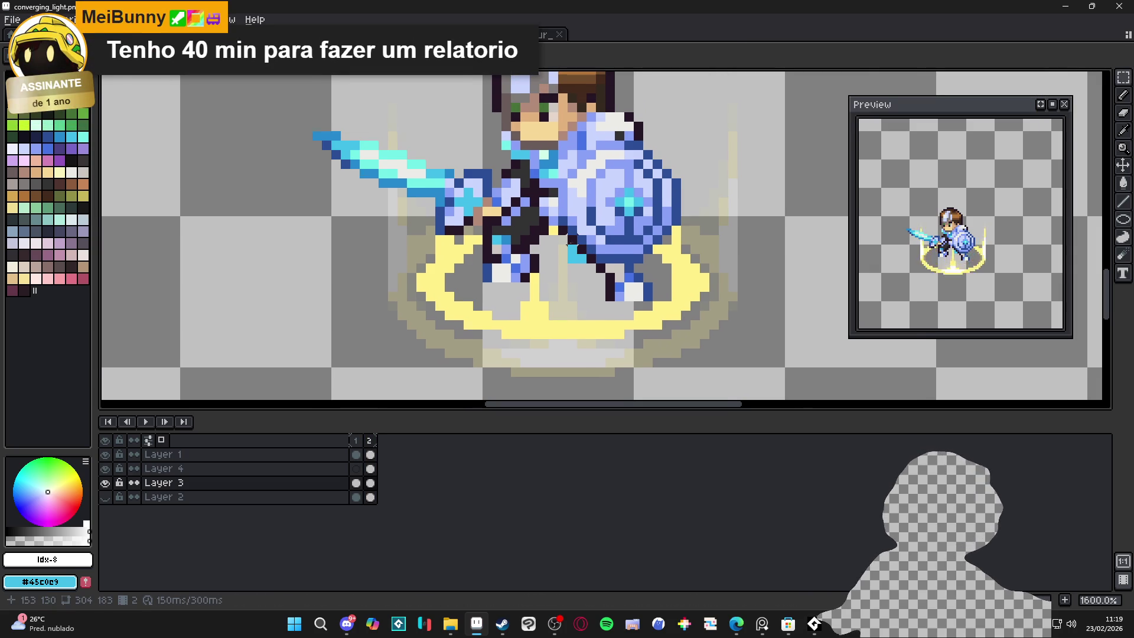
pyautogui.moveTo(576, 242); pyautogui.dragTo(557, 245)
pyautogui.scroll(-1, 556, 246)
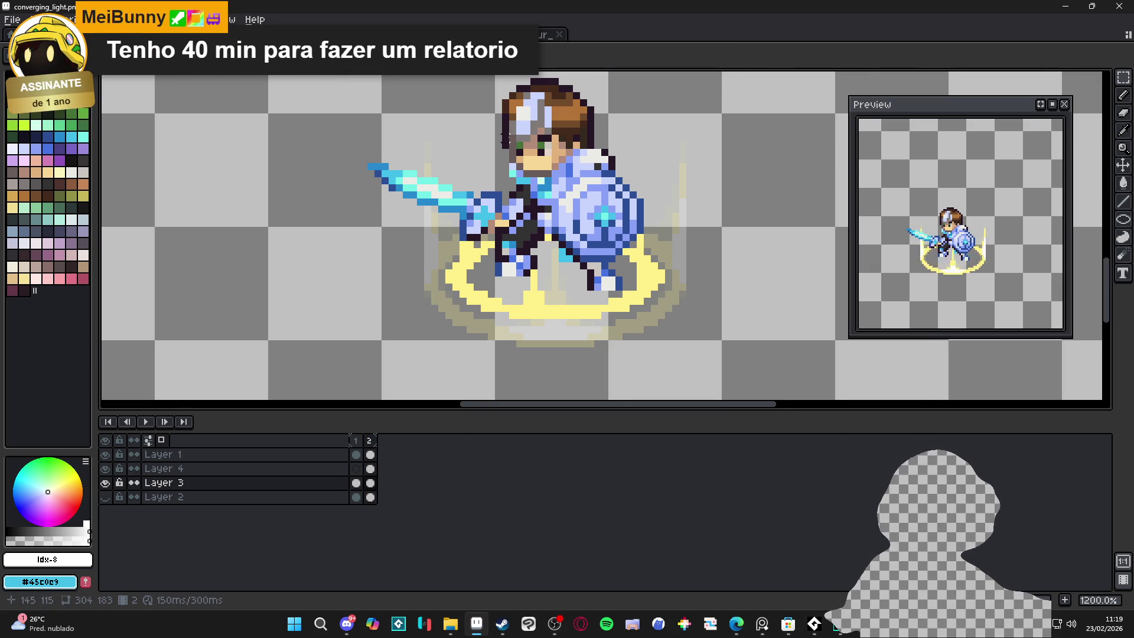
pyautogui.moveTo(314, 75)
pyautogui.mouseDown()
pyautogui.moveTo(835, 246)
pyautogui.moveTo(767, 378)
pyautogui.mouseUp()
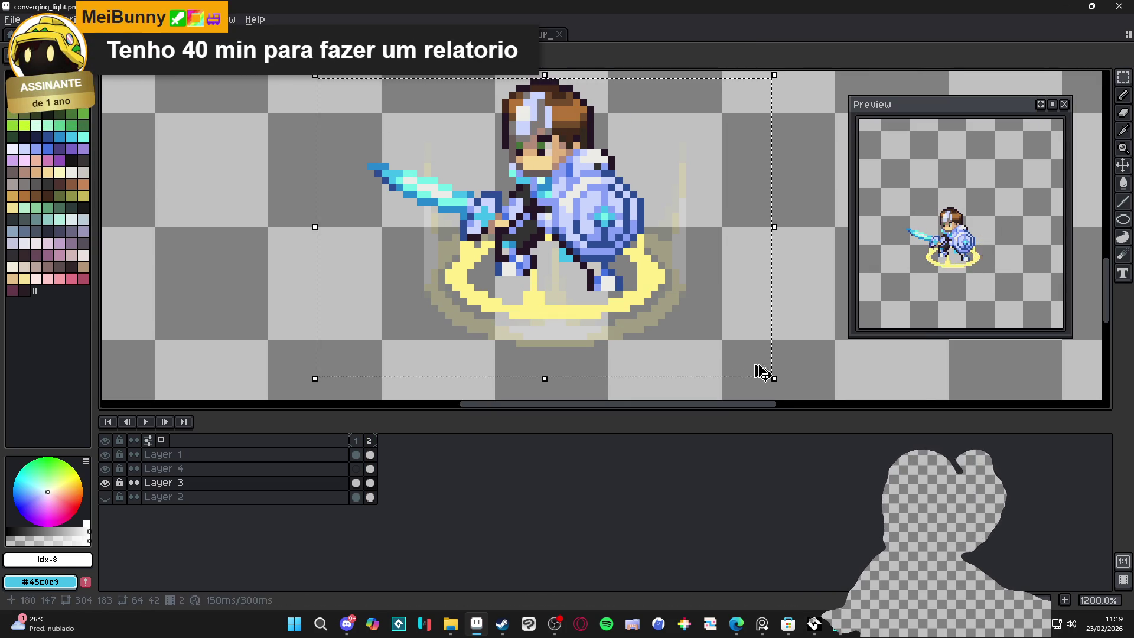
pyautogui.hotkey('ctrl', 'd')
pyautogui.scroll(3, 552, 313)
pyautogui.press('Up')
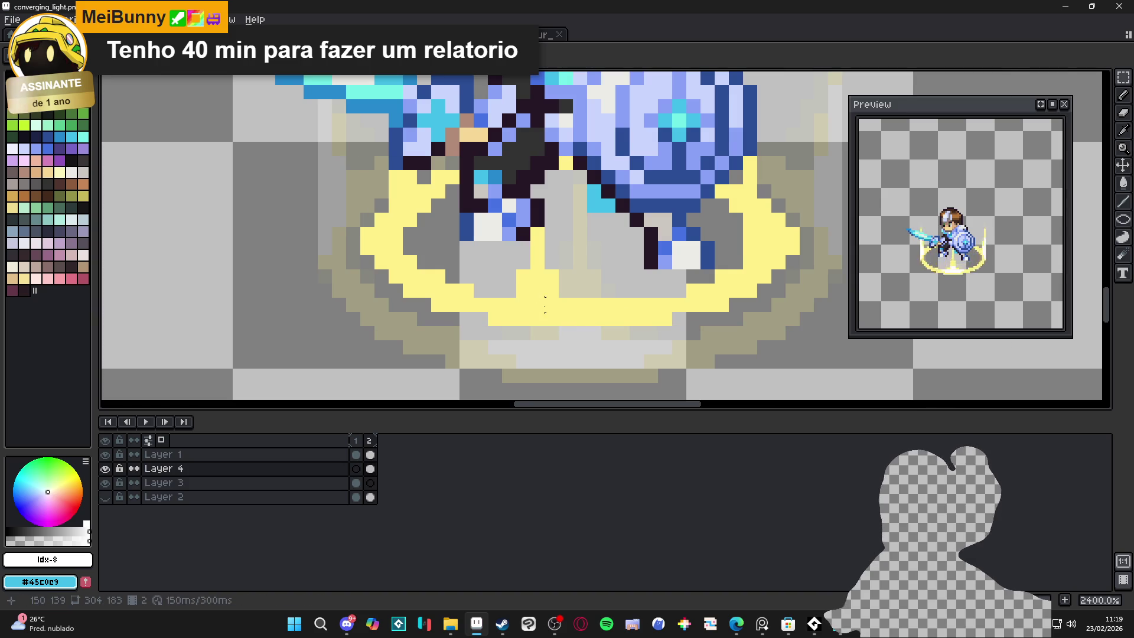
# Step: Paint white highlights on the ring's front, left and right sides
pyautogui.click(534, 299)
pyautogui.moveTo(541, 309)
pyautogui.mouseDown()
pyautogui.moveTo(551, 291)
pyautogui.moveTo(539, 280)
pyautogui.mouseUp()
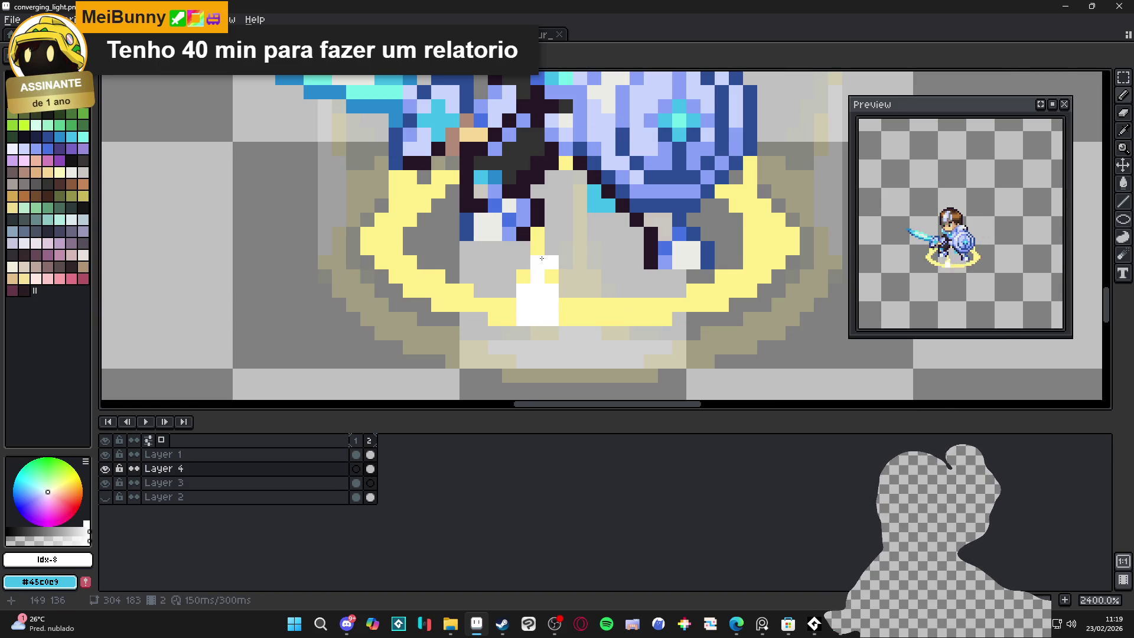
pyautogui.press('ctrl')
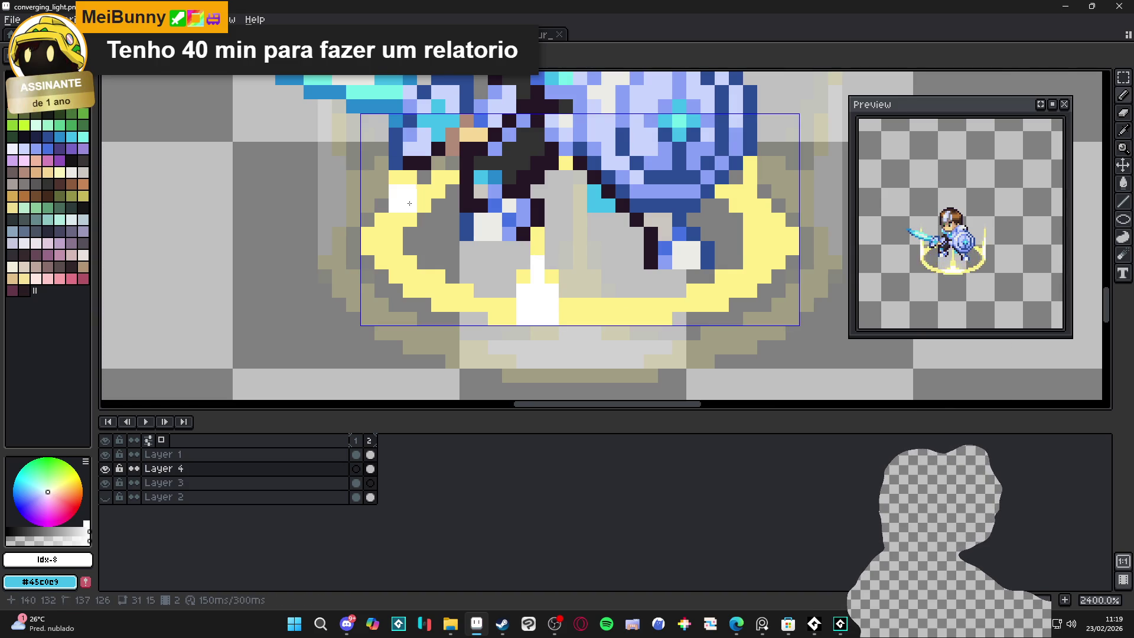
pyautogui.moveTo(410, 219); pyautogui.dragTo(396, 178)
pyautogui.click(764, 205)
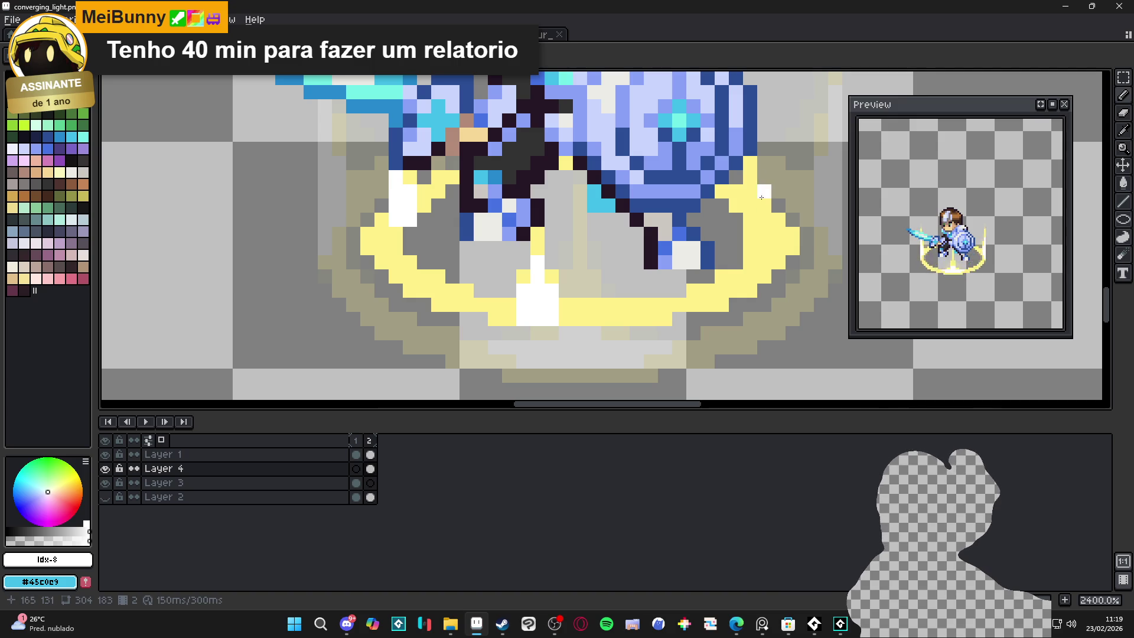
pyautogui.moveTo(752, 192); pyautogui.dragTo(742, 200)
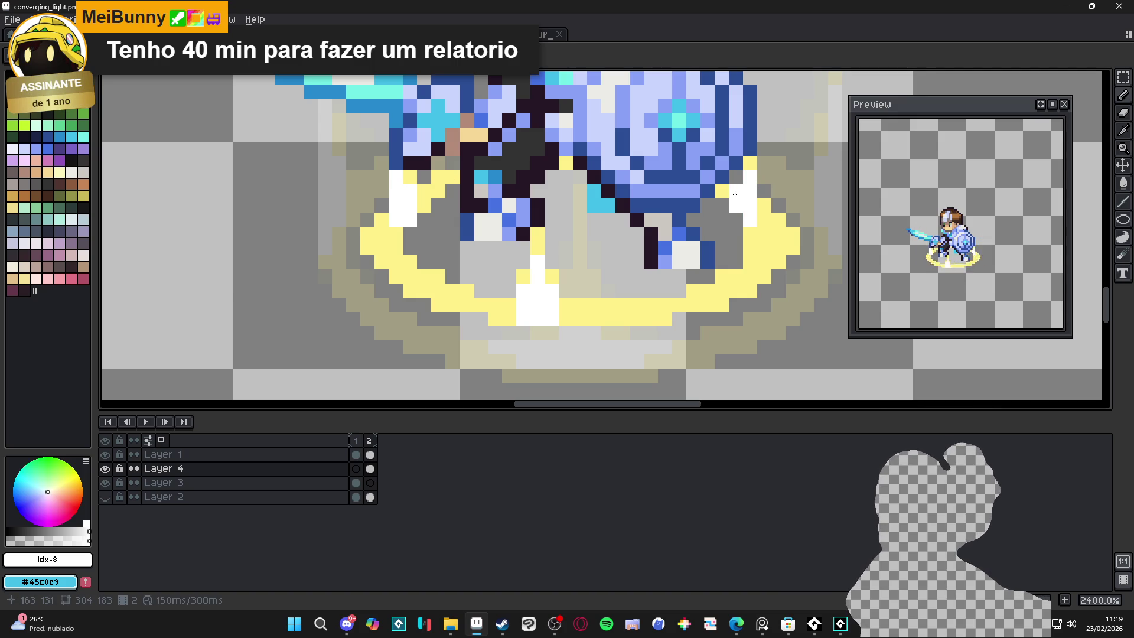
# Step: Extend the white highlight down the ring's front and add a third frame
pyautogui.scroll(-3, 734, 194)
pyautogui.scroll(2, 738, 212)
pyautogui.scroll(-5, 741, 230)
pyautogui.scroll(4, 744, 248)
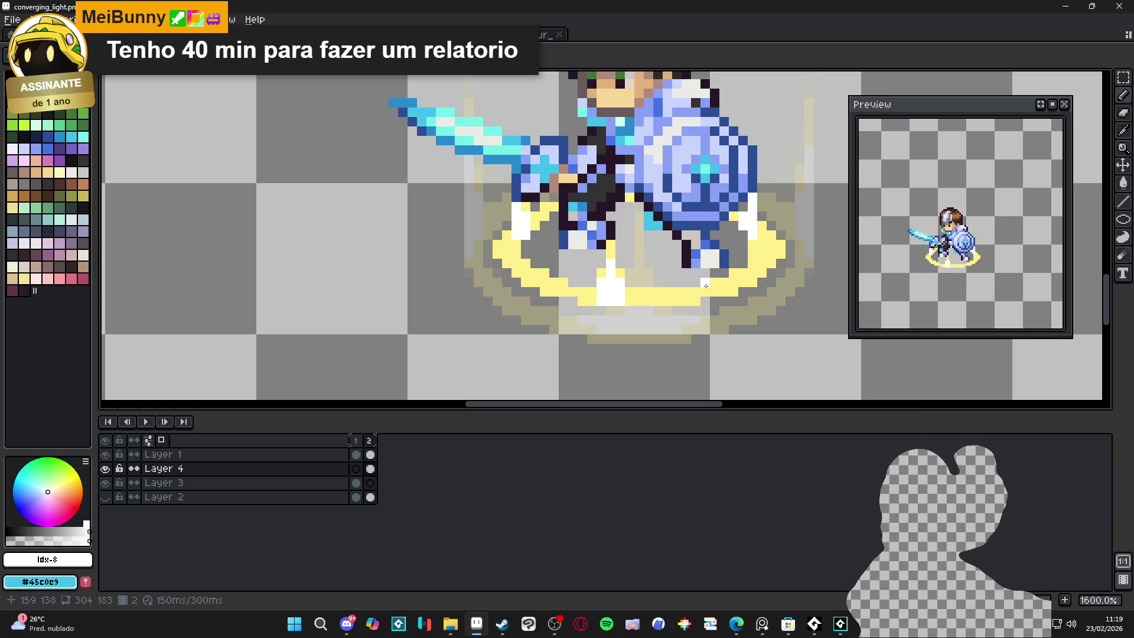
pyautogui.scroll(3, 733, 264)
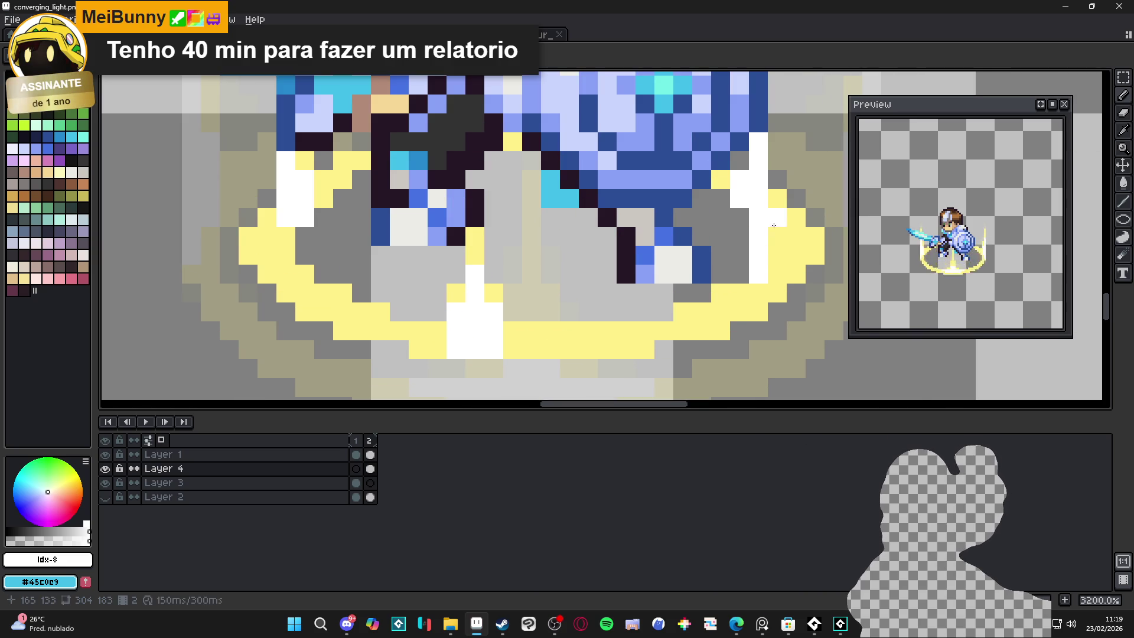
pyautogui.moveTo(773, 225); pyautogui.dragTo(775, 254)
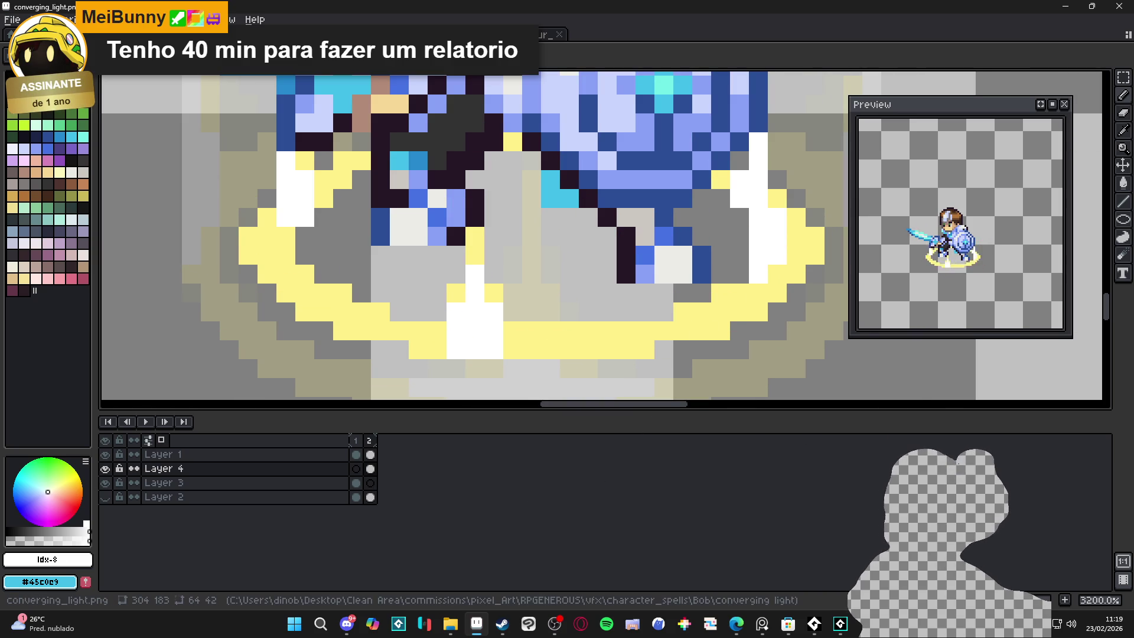
pyautogui.hotkey('alt', 'n')
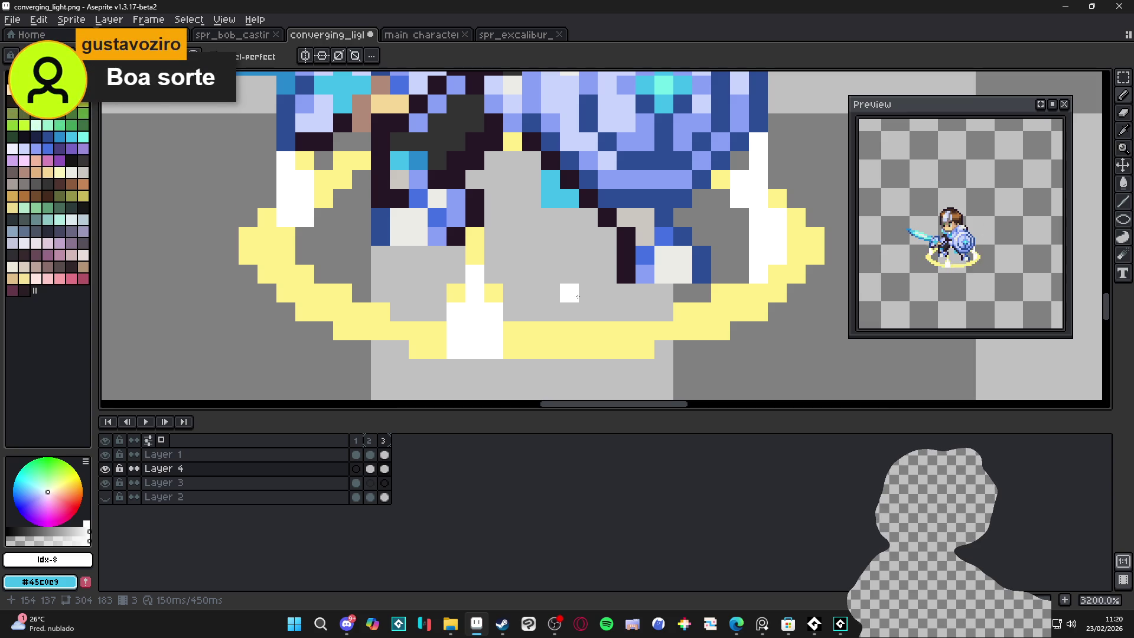
pyautogui.scroll(-5, 586, 288)
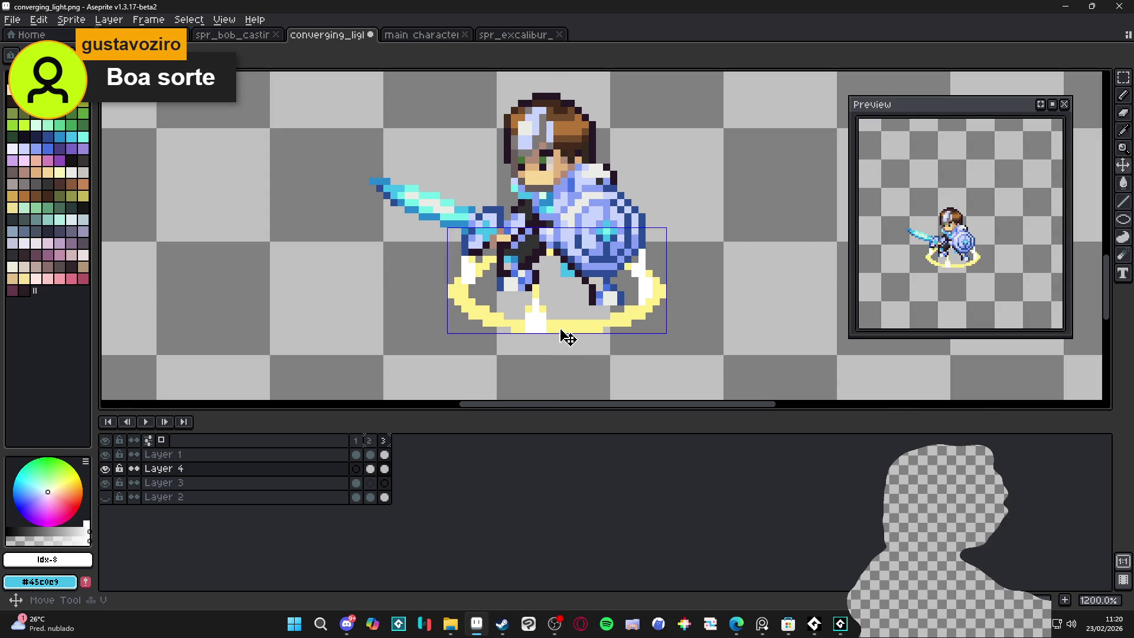
# Step: Marquee-select and delete the copied ring in frame 3, then sample #FFF089 from frame 2's ring
pyautogui.click(1122, 78)
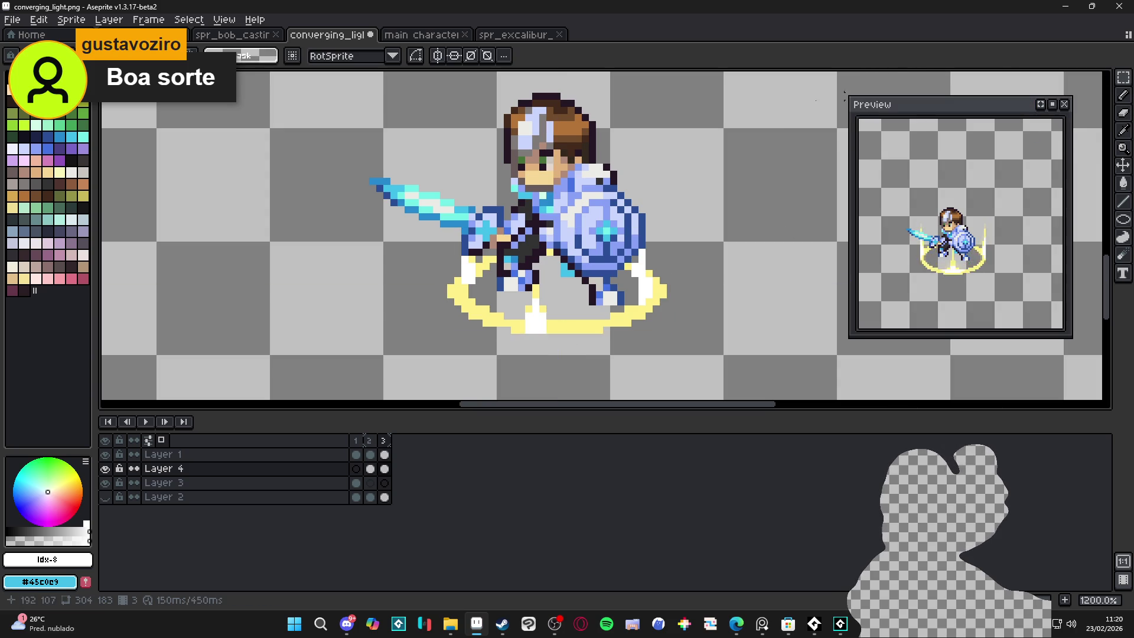
pyautogui.scroll(-2, 434, 183)
pyautogui.moveTo(368, 137)
pyautogui.mouseDown()
pyautogui.moveTo(473, 213)
pyautogui.moveTo(669, 320)
pyautogui.mouseUp()
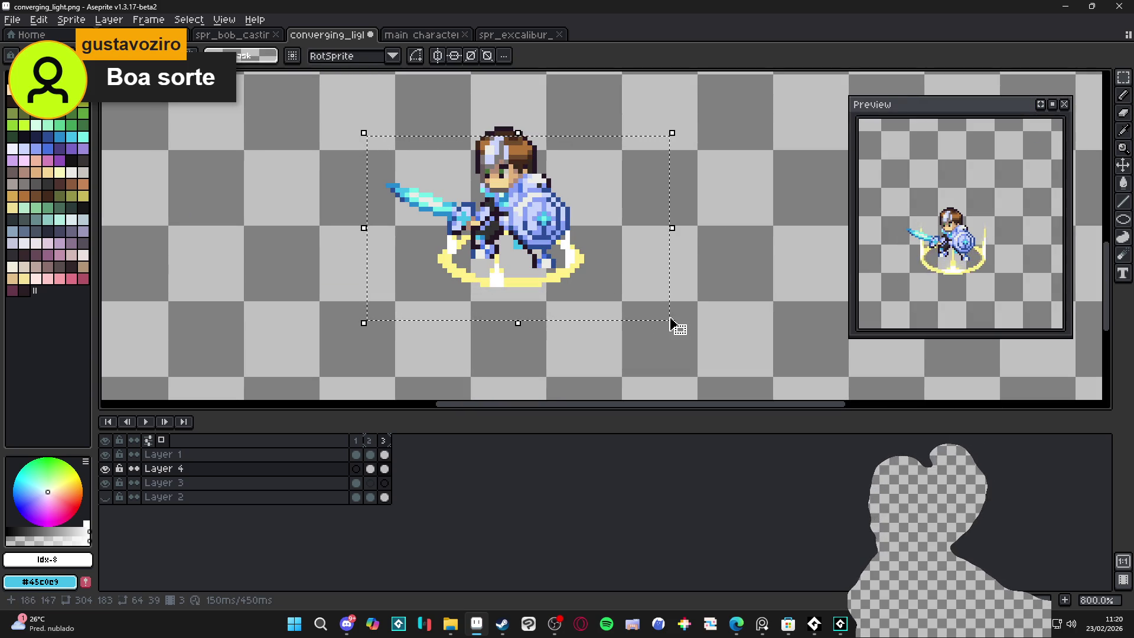
pyautogui.press('Delete')
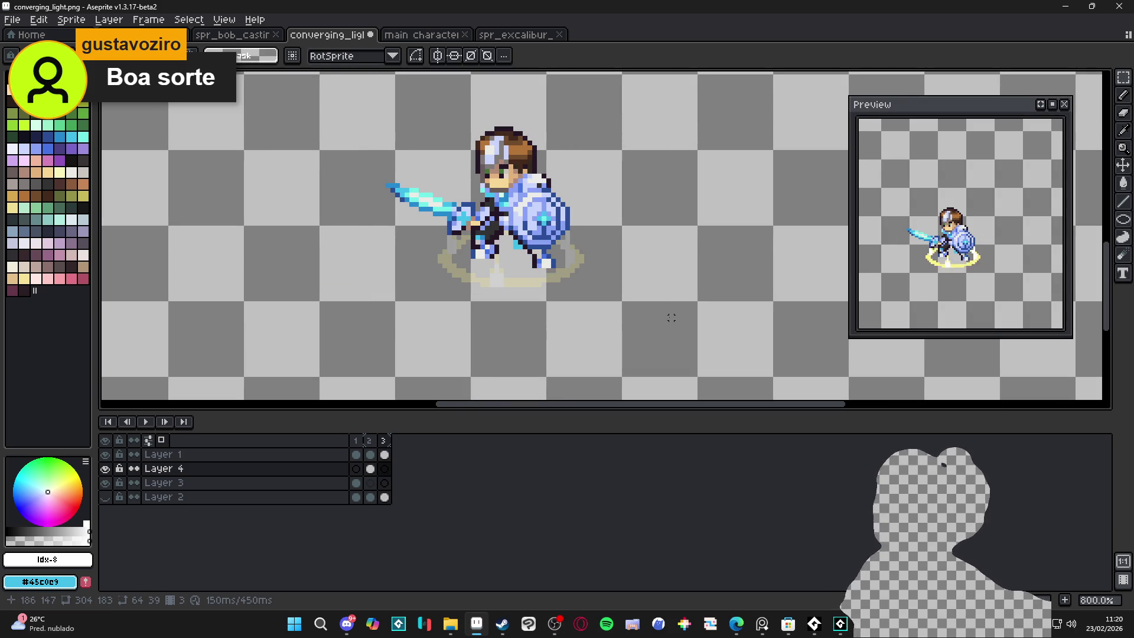
pyautogui.press('b')
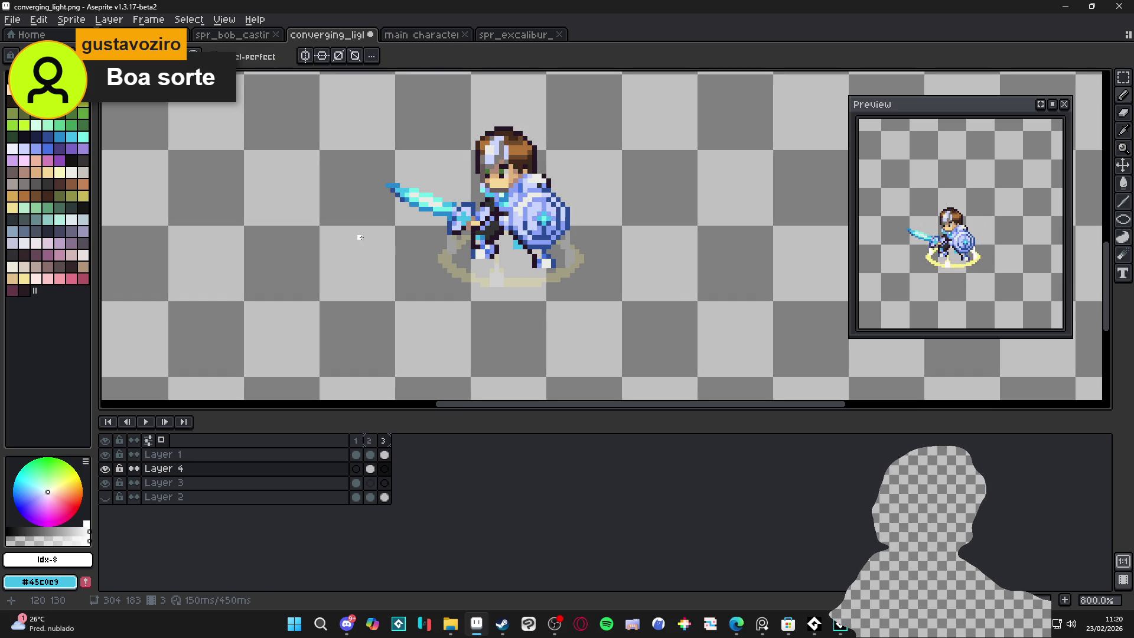
pyautogui.click(736, 624)
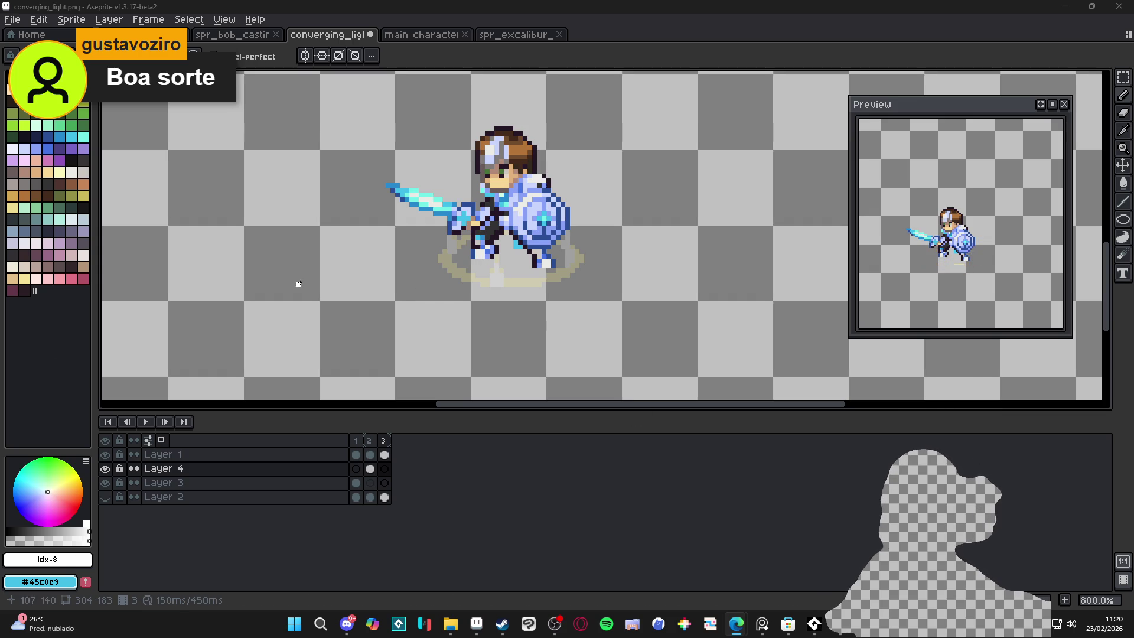
pyautogui.click(370, 454)
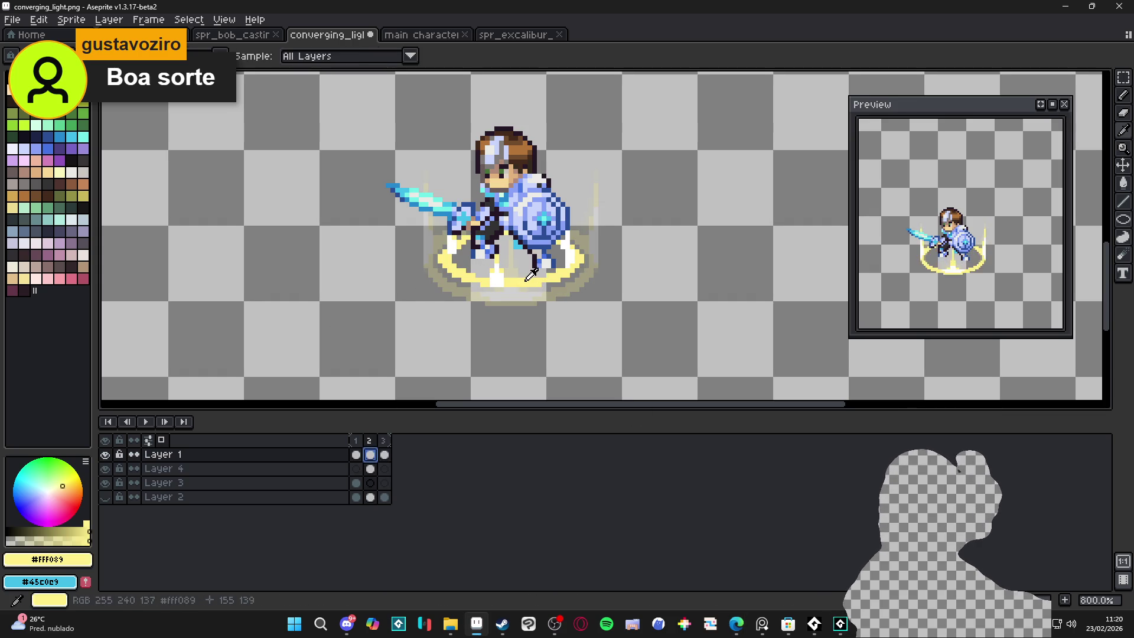
# Step: In frame 3, draw a 23×9 pale yellow ellipse around the feet and thicken its inner left edge
pyautogui.click(385, 440)
pyautogui.scroll(3, 502, 273)
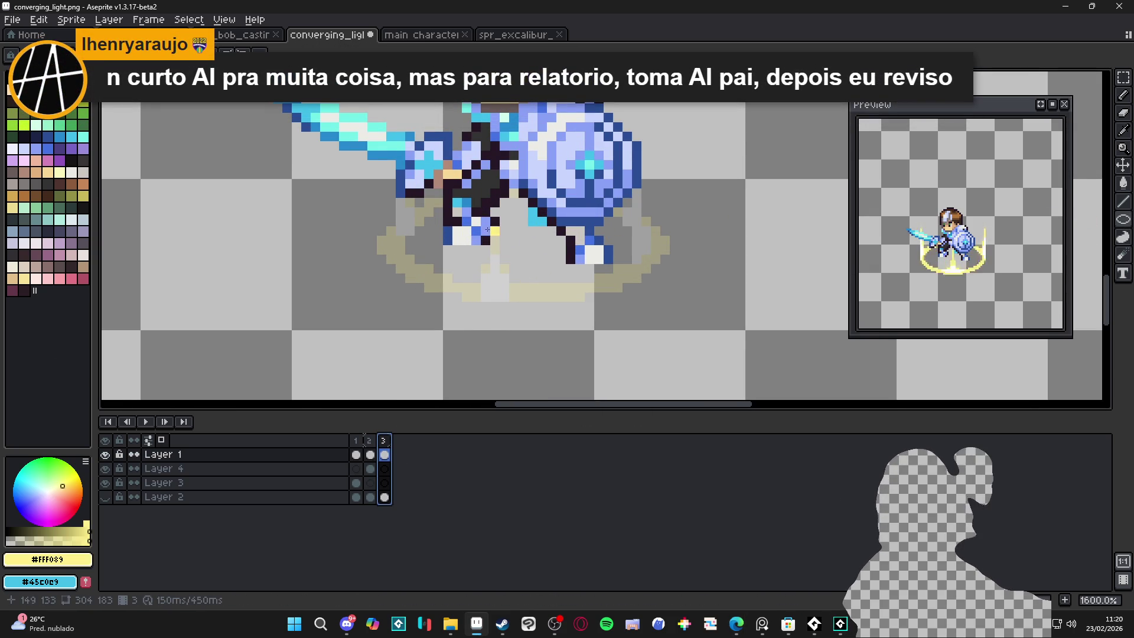
pyautogui.moveTo(419, 203)
pyautogui.mouseDown()
pyautogui.moveTo(434, 218)
pyautogui.moveTo(633, 274)
pyautogui.mouseUp()
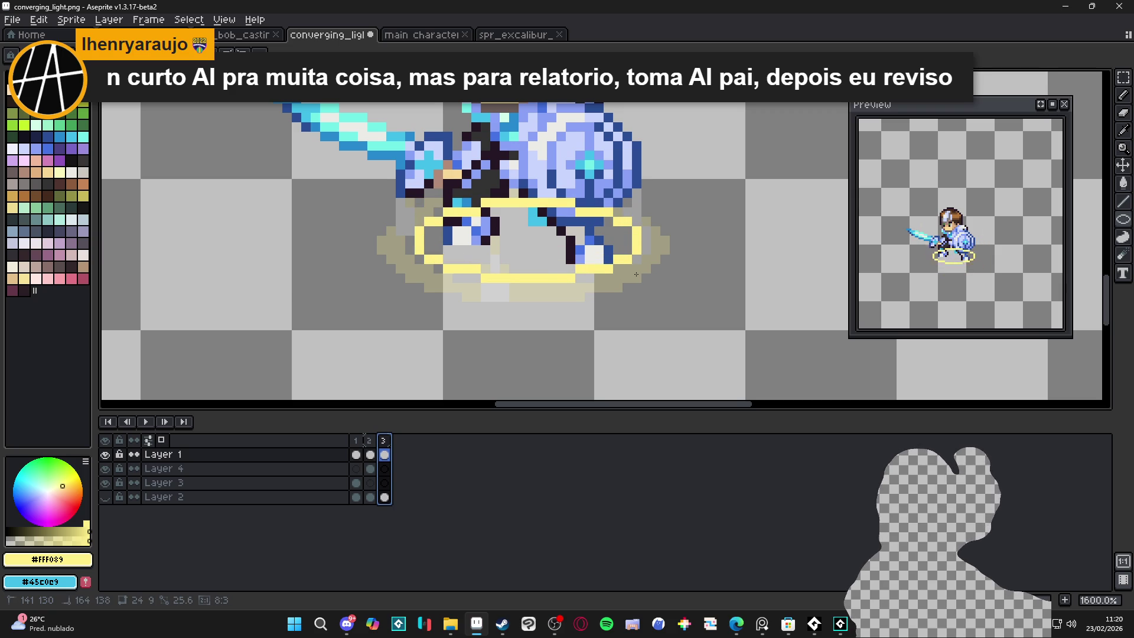
pyautogui.moveTo(636, 274); pyautogui.dragTo(630, 276)
pyautogui.press('b')
pyautogui.click(447, 259)
pyautogui.click(429, 249)
pyautogui.moveTo(429, 248); pyautogui.dragTo(429, 230)
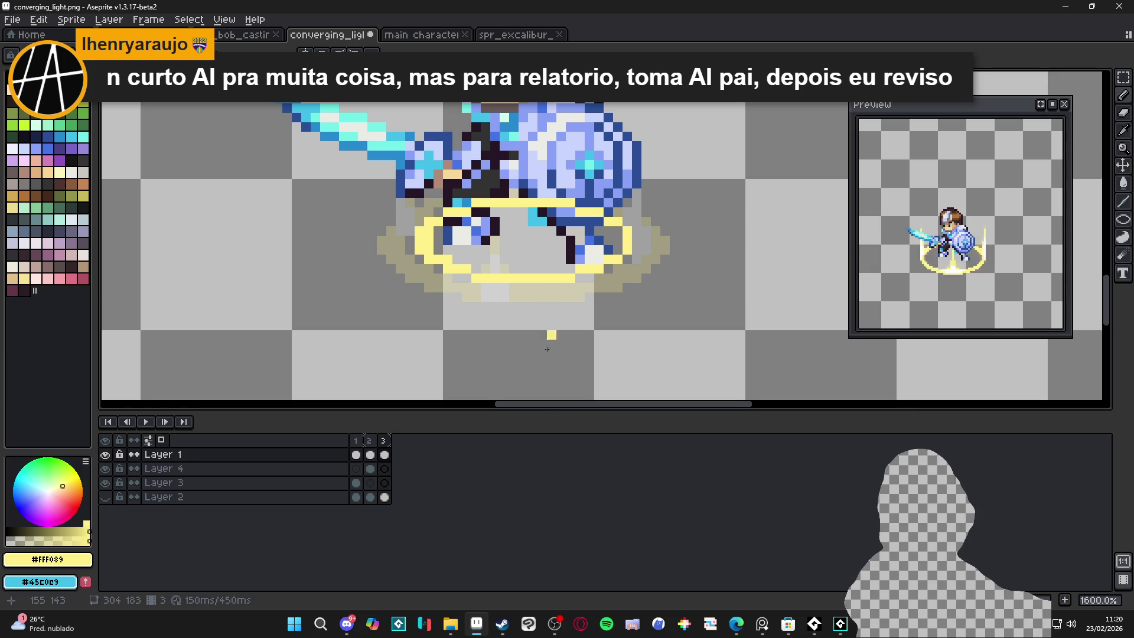
pyautogui.click(353, 629)
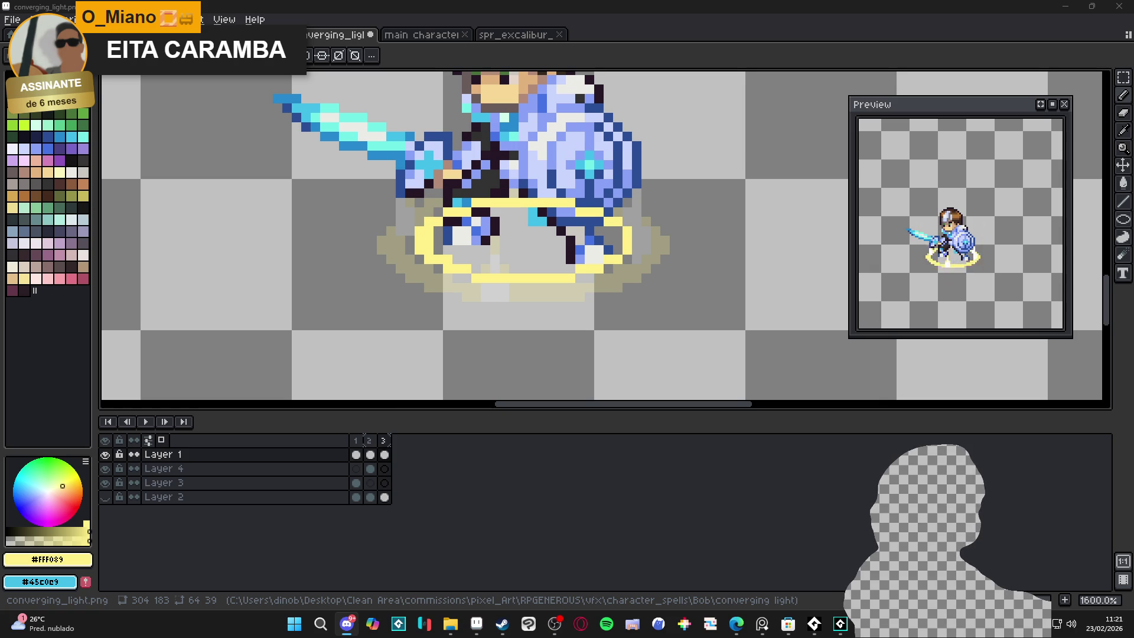
# Step: Resize the canvas and timeline split, then switch from the other open sprites back to converging_light
pyautogui.scroll(-3, 332, 93)
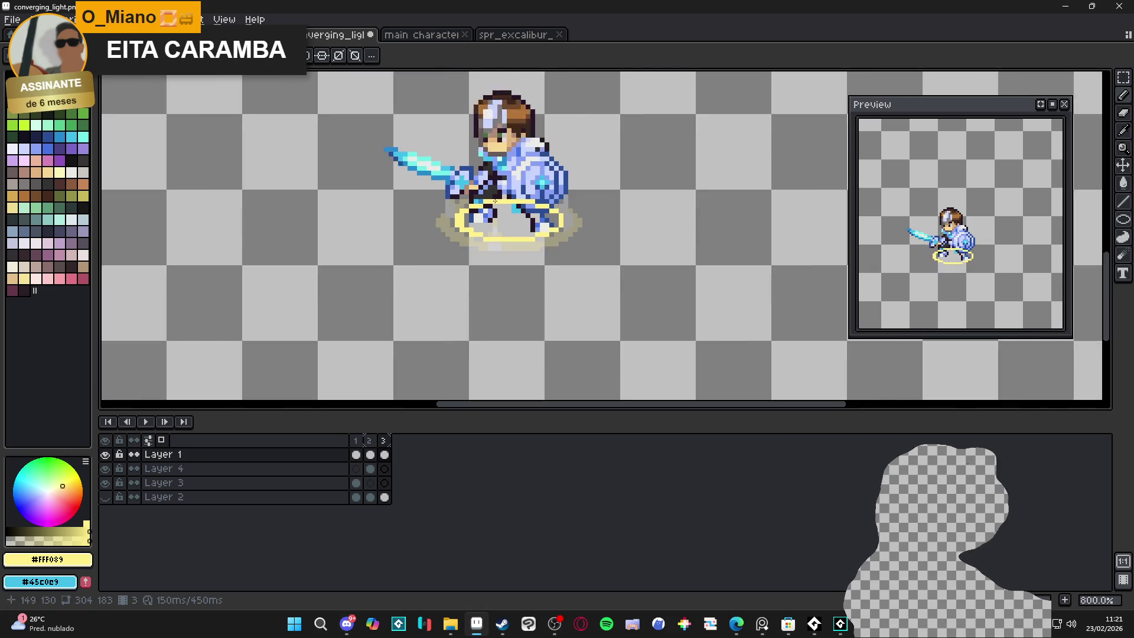
pyautogui.click(236, 34)
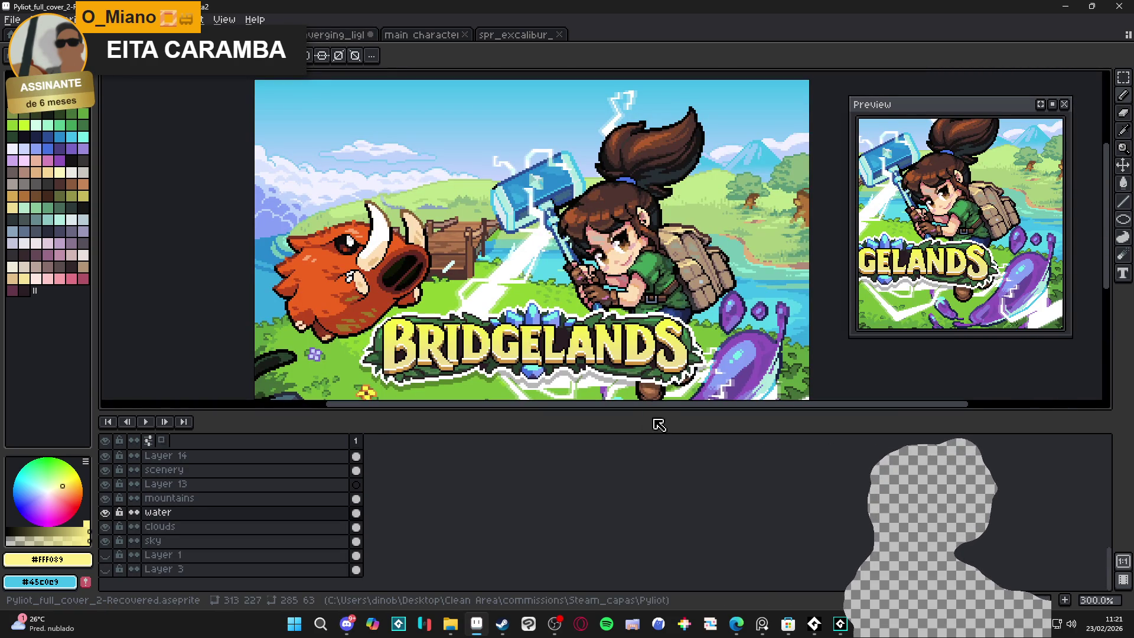
pyautogui.moveTo(661, 415)
pyautogui.mouseDown()
pyautogui.moveTo(637, 513)
pyautogui.moveTo(626, 490)
pyautogui.mouseUp()
pyautogui.moveTo(597, 413); pyautogui.dragTo(574, 405)
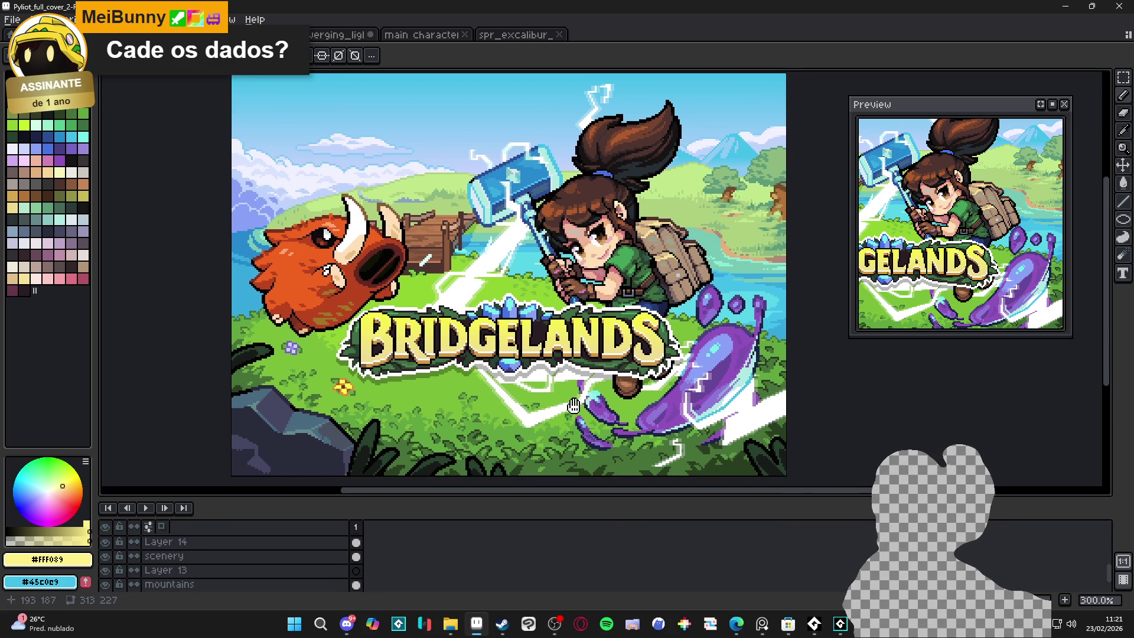
pyautogui.moveTo(578, 496); pyautogui.dragTo(576, 493)
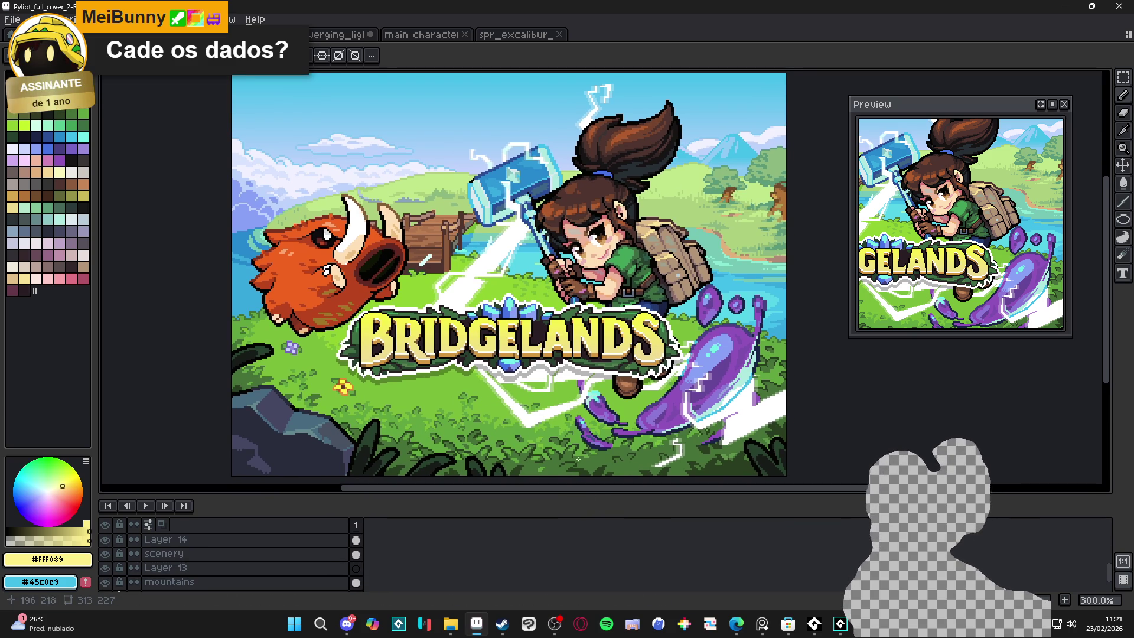
pyautogui.moveTo(572, 497); pyautogui.dragTo(566, 348)
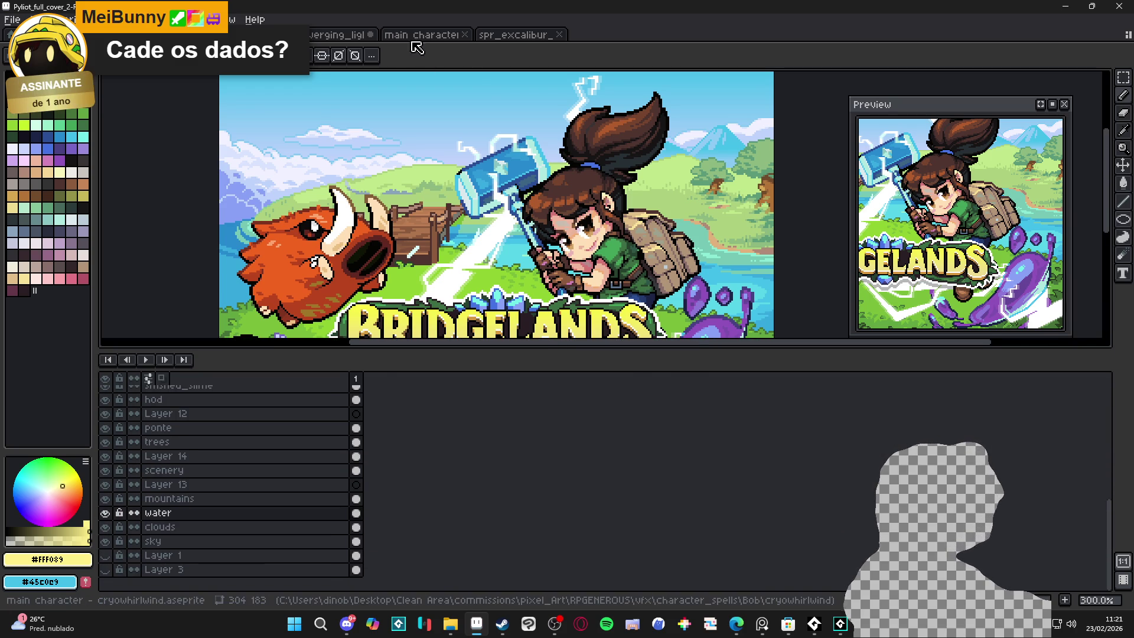
pyautogui.click(421, 35)
pyautogui.click(519, 35)
pyautogui.click(349, 35)
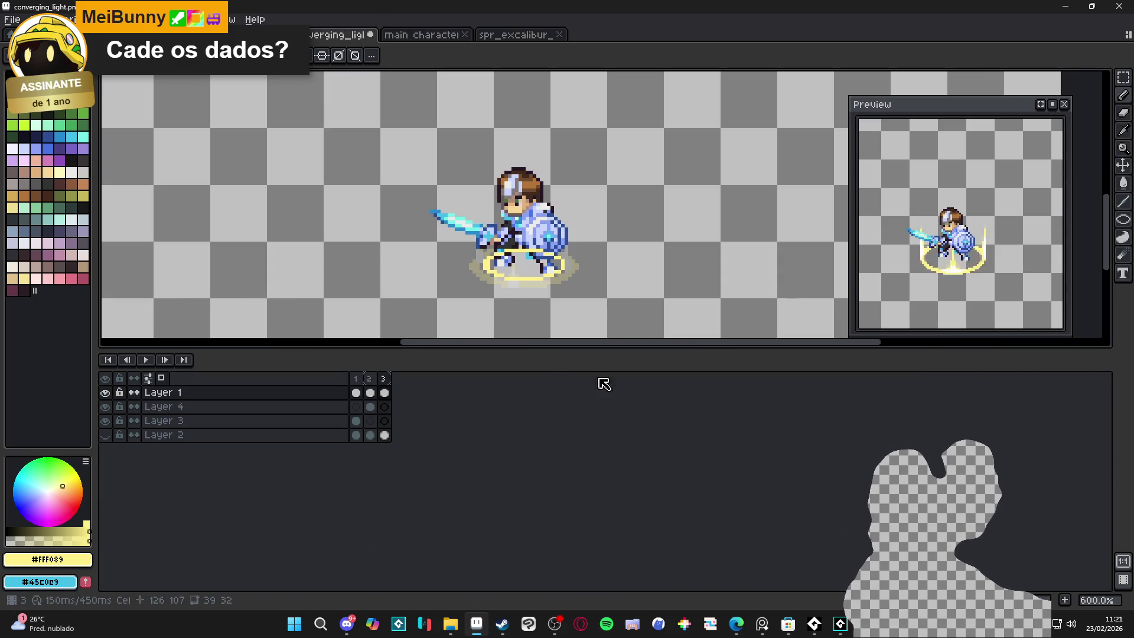
# Step: Toggle the Layer 2 background, turn on vertical symmetry, and move to frame 3
pyautogui.click(106, 436)
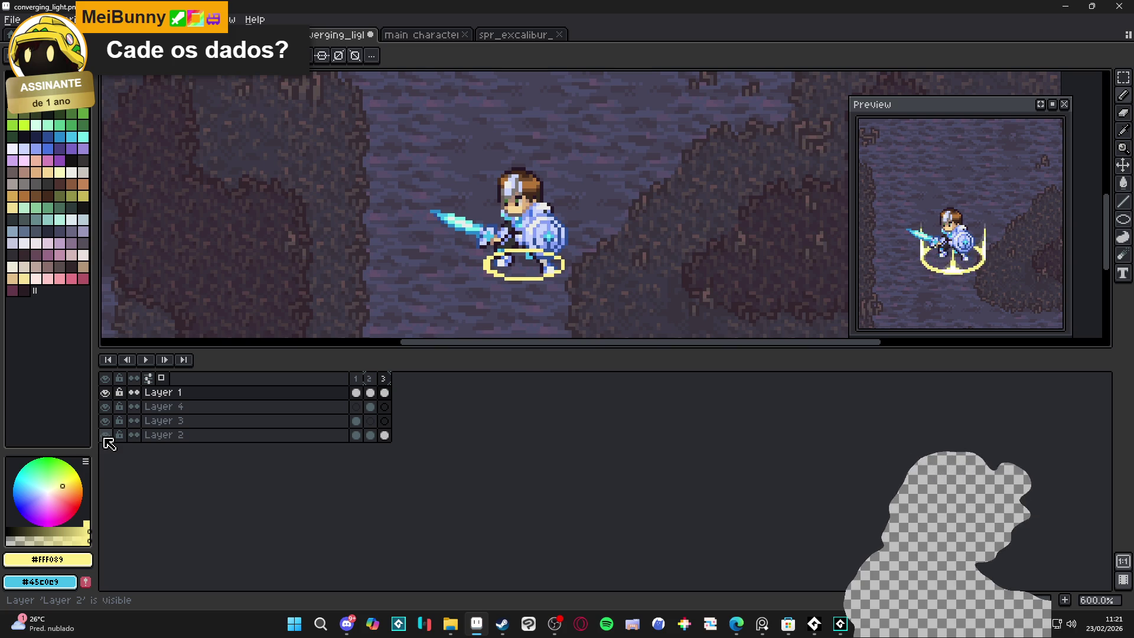
pyautogui.click(106, 435)
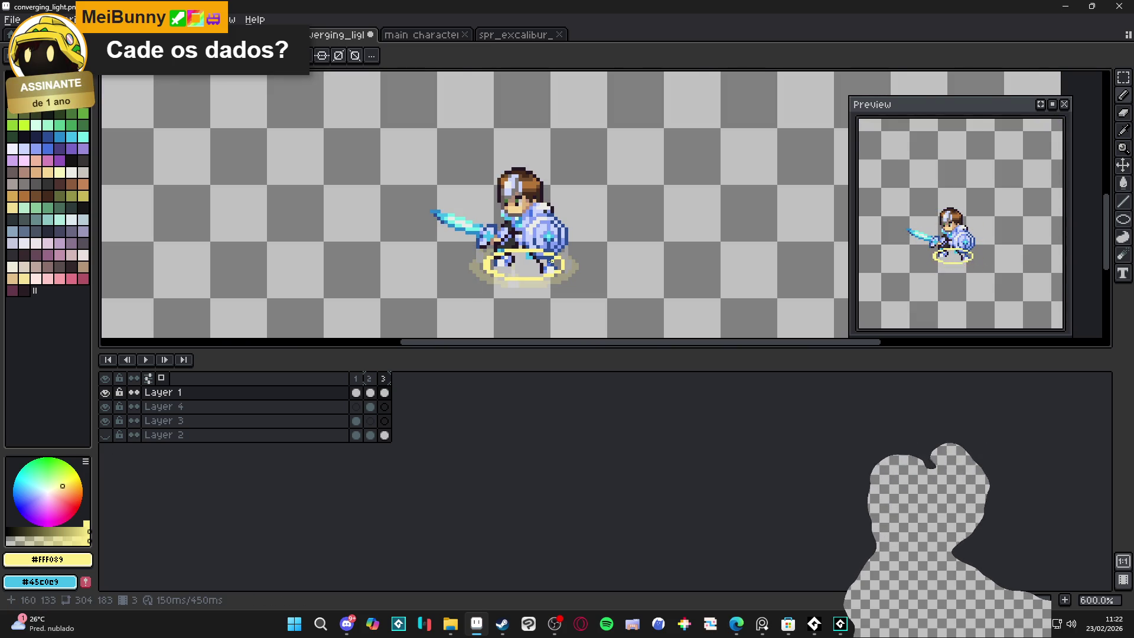
pyautogui.scroll(3, 549, 260)
pyautogui.click(317, 56)
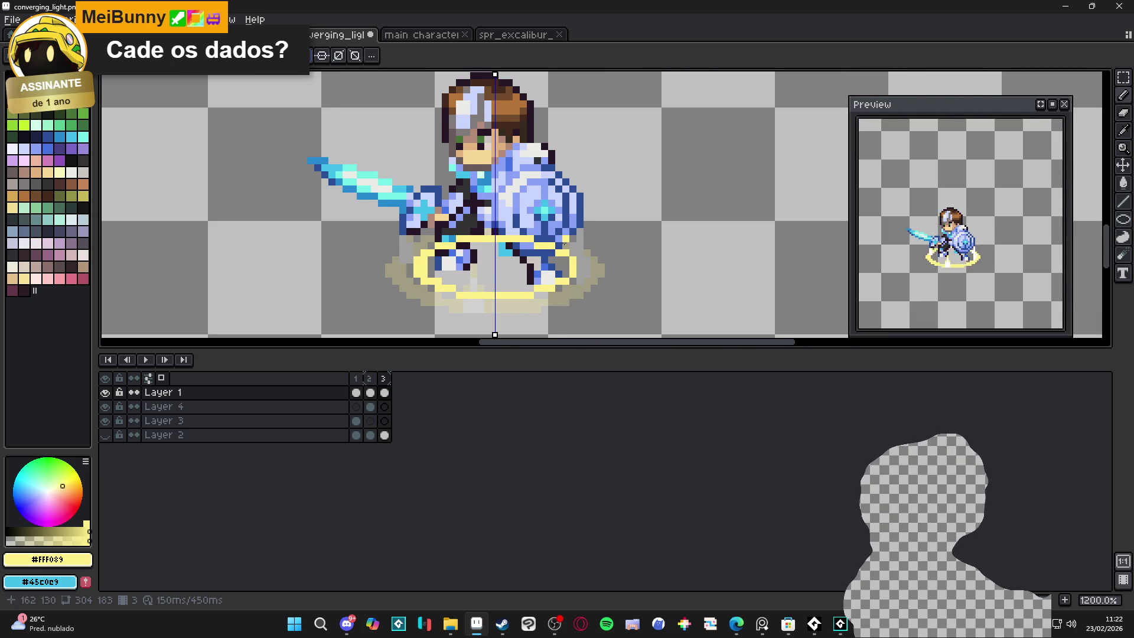
pyautogui.scroll(1, 548, 259)
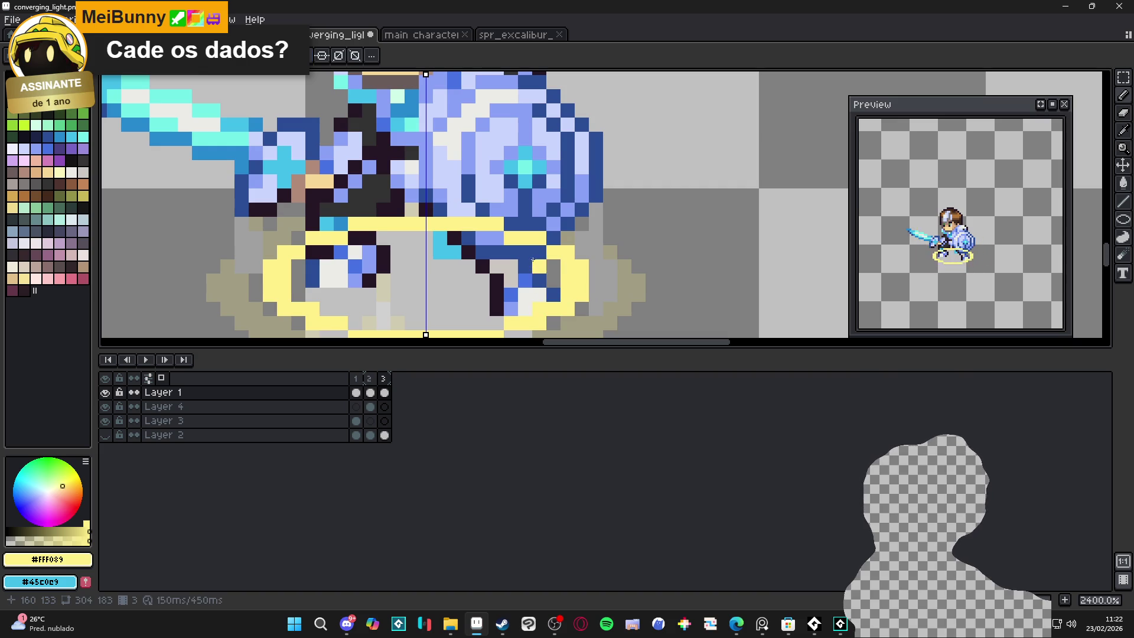
pyautogui.scroll(-3, 533, 261)
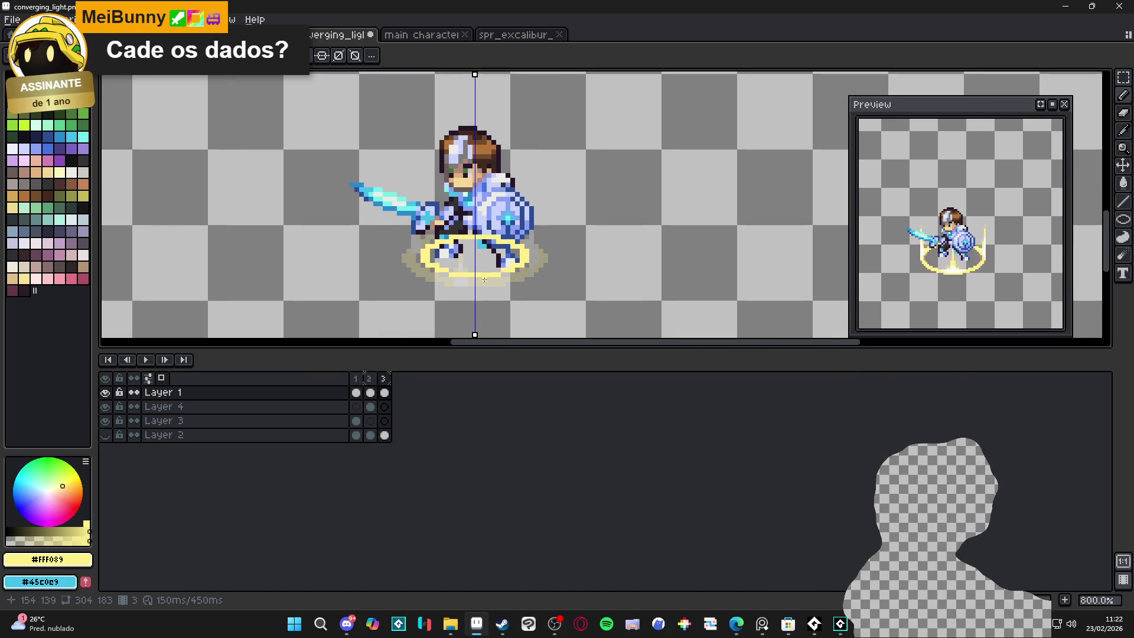
pyautogui.scroll(3, 483, 280)
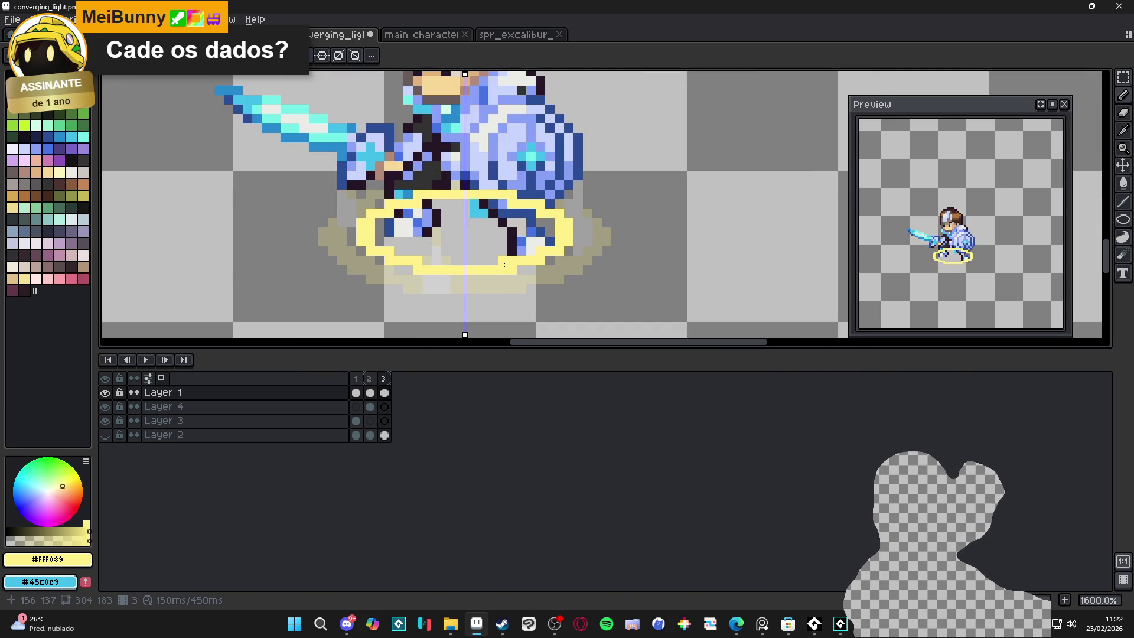
pyautogui.click(370, 379)
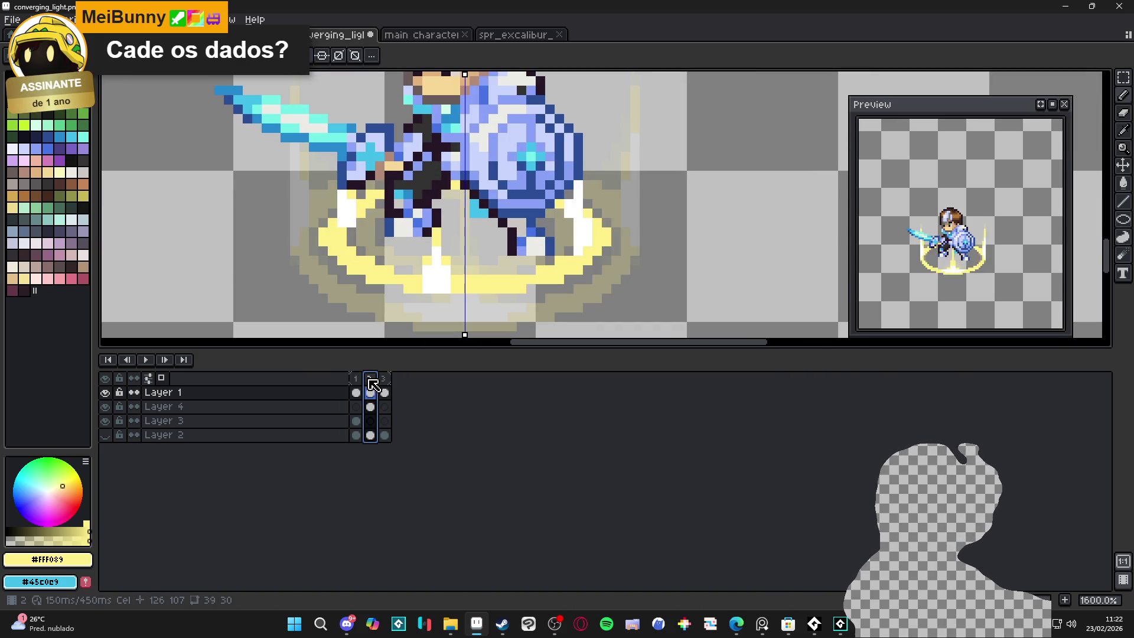
pyautogui.click(384, 387)
pyautogui.scroll(2, 423, 254)
# Step: Discard a mirrored stroke, disable symmetry, and draw a short vertical yellow line on the ring's left
pyautogui.moveTo(423, 254); pyautogui.dragTo(417, 220)
pyautogui.hotkey('ctrl', 'z')
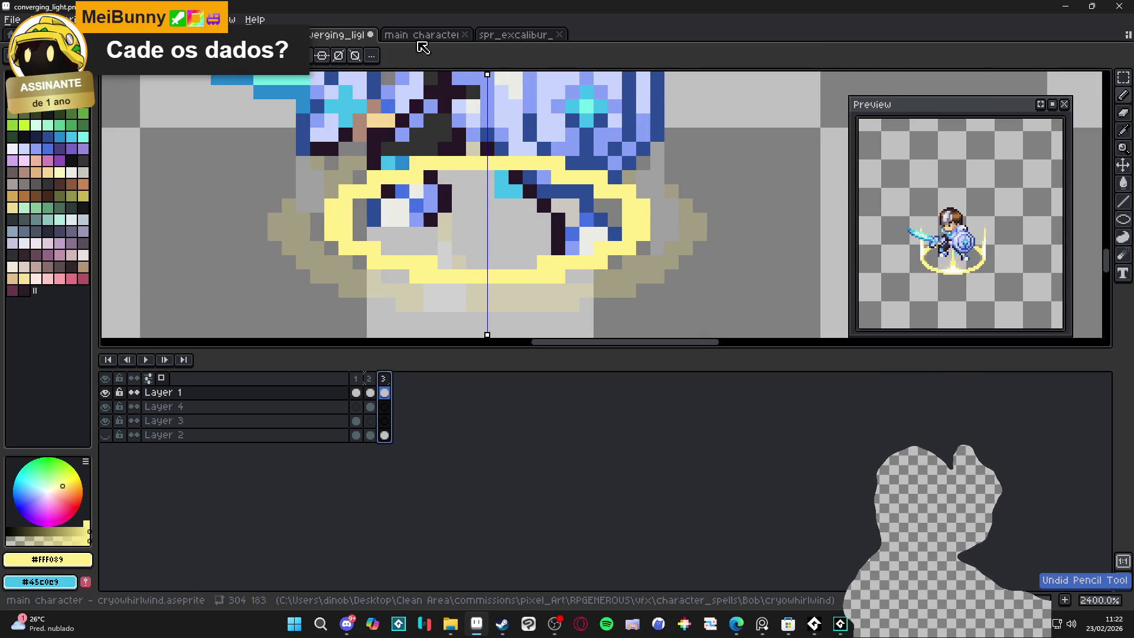
pyautogui.click(316, 56)
pyautogui.click(416, 248)
pyautogui.hotkey('ctrl', 'z')
pyautogui.press('l')
pyautogui.moveTo(426, 248); pyautogui.dragTo(427, 220)
# Step: Add another short vertical yellow line on the ring's right side
pyautogui.click(370, 392)
pyautogui.click(384, 392)
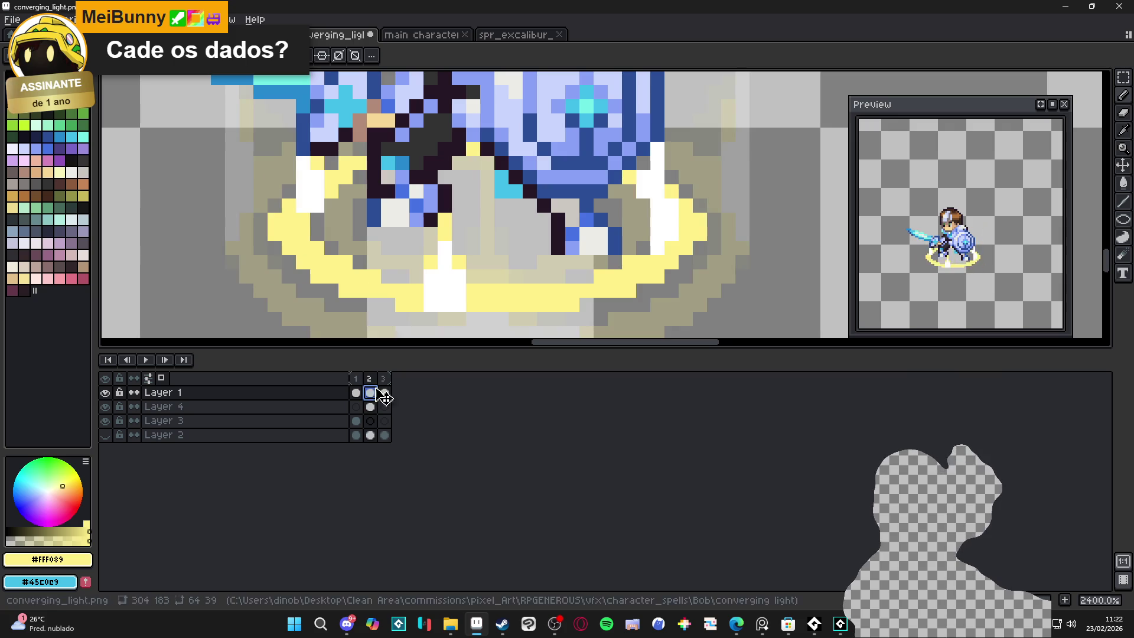
pyautogui.moveTo(586, 247); pyautogui.dragTo(590, 211)
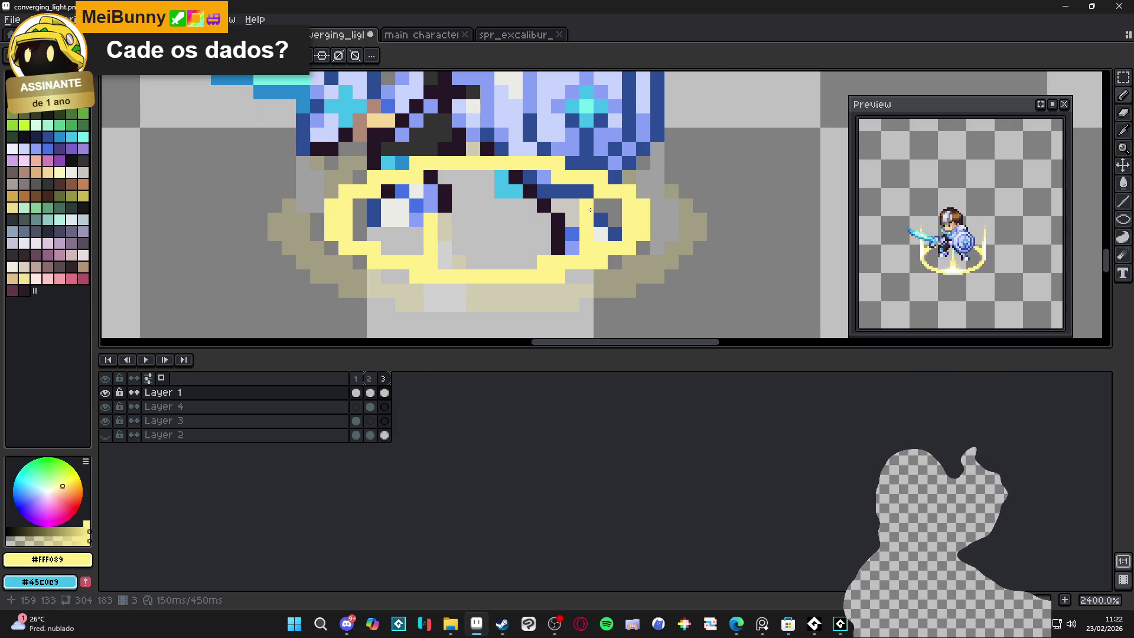
pyautogui.scroll(2, 469, 233)
pyautogui.moveTo(451, 269); pyautogui.dragTo(450, 244)
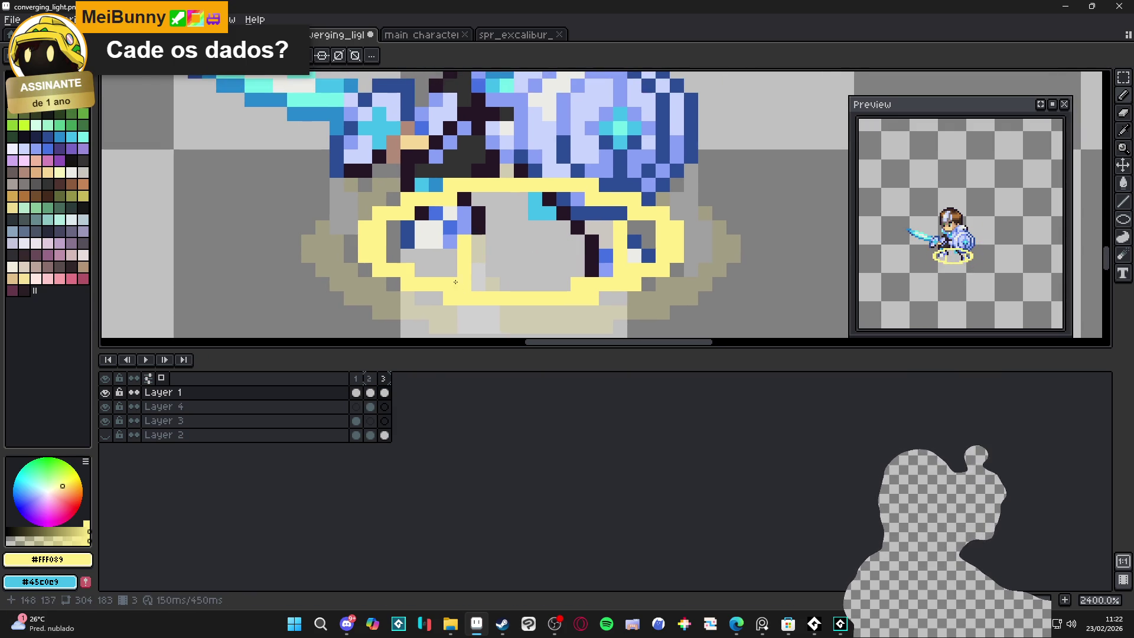
pyautogui.hotkey('ctrl', 'z')
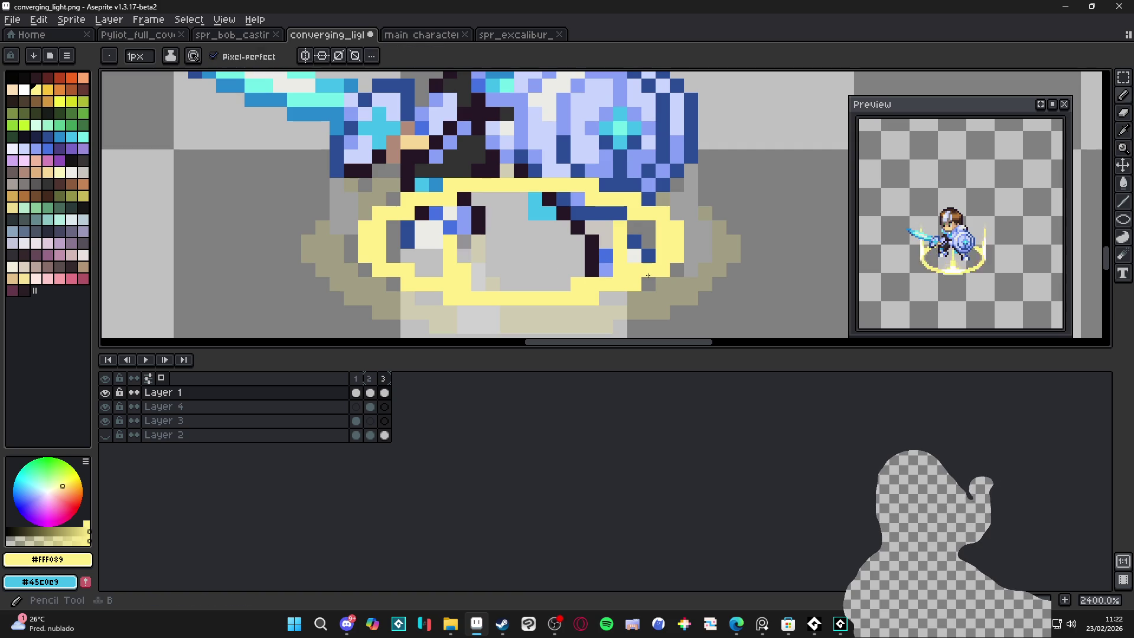
# Step: Draw one more vertical yellow line up the ring, erase stray pixels, and return to the Pencil
pyautogui.moveTo(614, 267)
pyautogui.mouseDown()
pyautogui.moveTo(608, 227)
pyautogui.moveTo(620, 242)
pyautogui.mouseUp()
pyautogui.press('e')
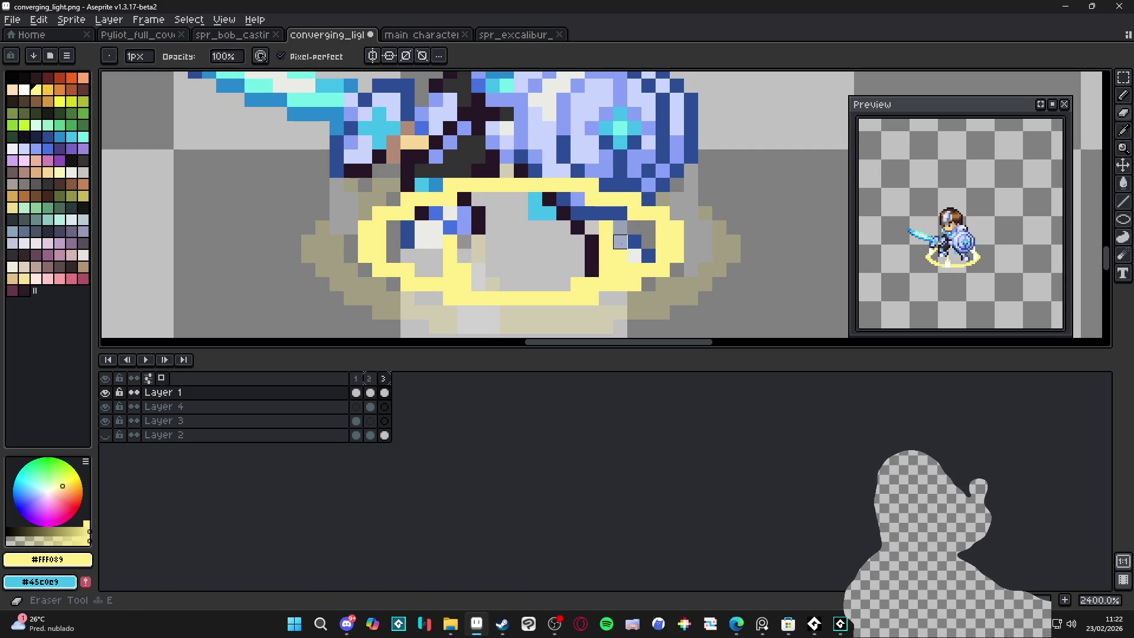
pyautogui.scroll(-5, 617, 266)
pyautogui.press('b')
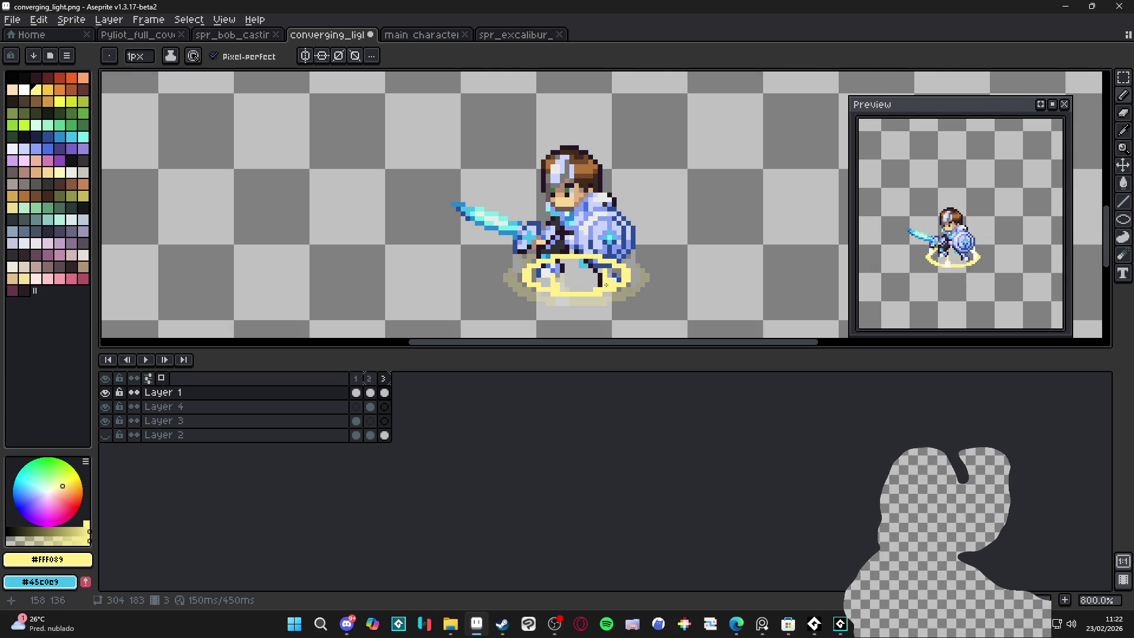
pyautogui.scroll(-1, 564, 264)
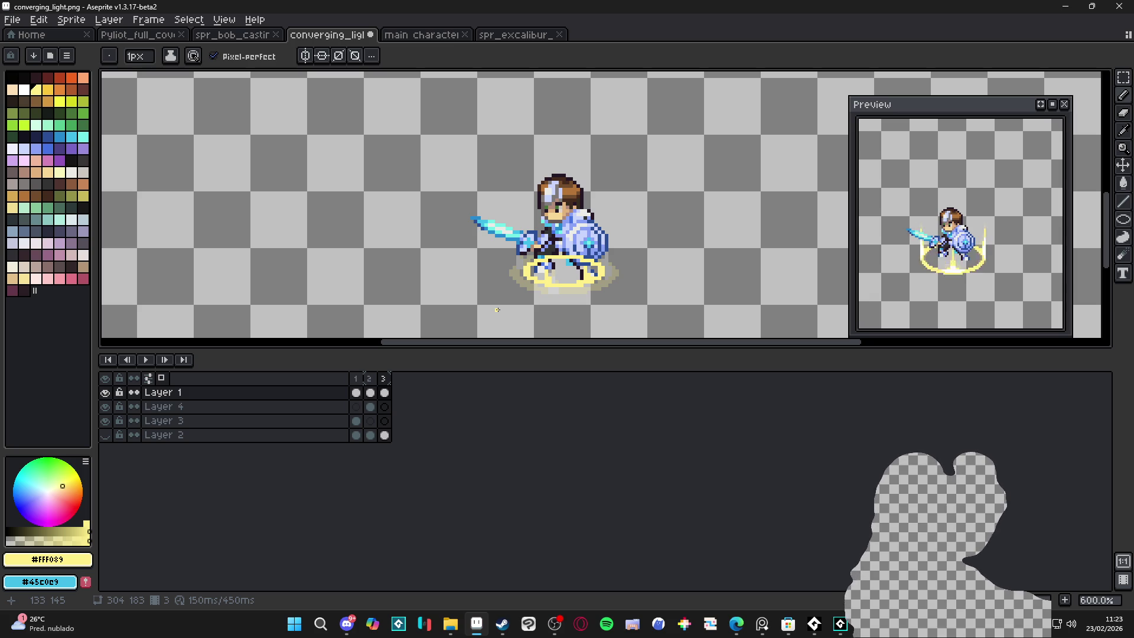
# Step: Step through frames 2 and 3 to compare their golden rings
pyautogui.click(356, 379)
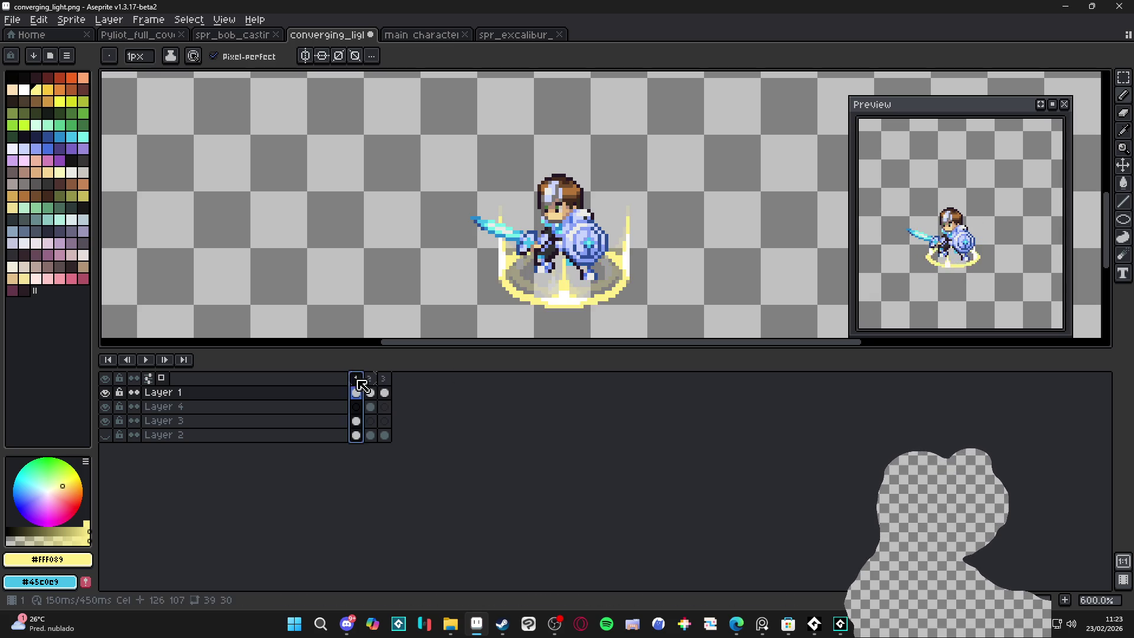
pyautogui.click(369, 379)
pyautogui.click(387, 384)
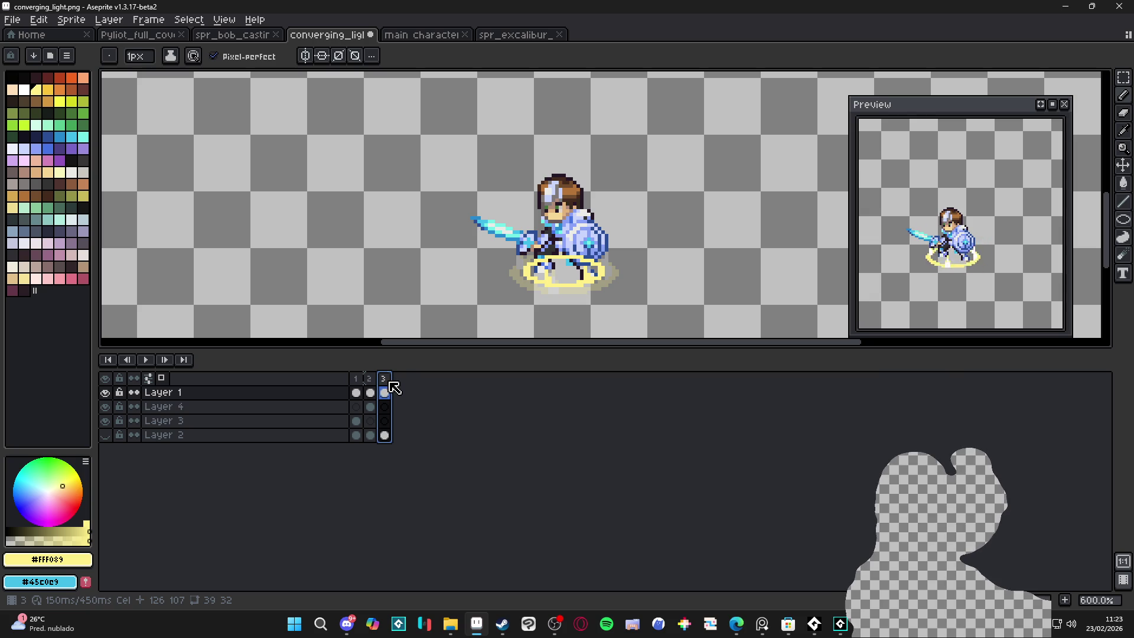
# Step: Add a new fourth frame, try erasing its ring, then undo the erase
pyautogui.hotkey('alt', 'n')
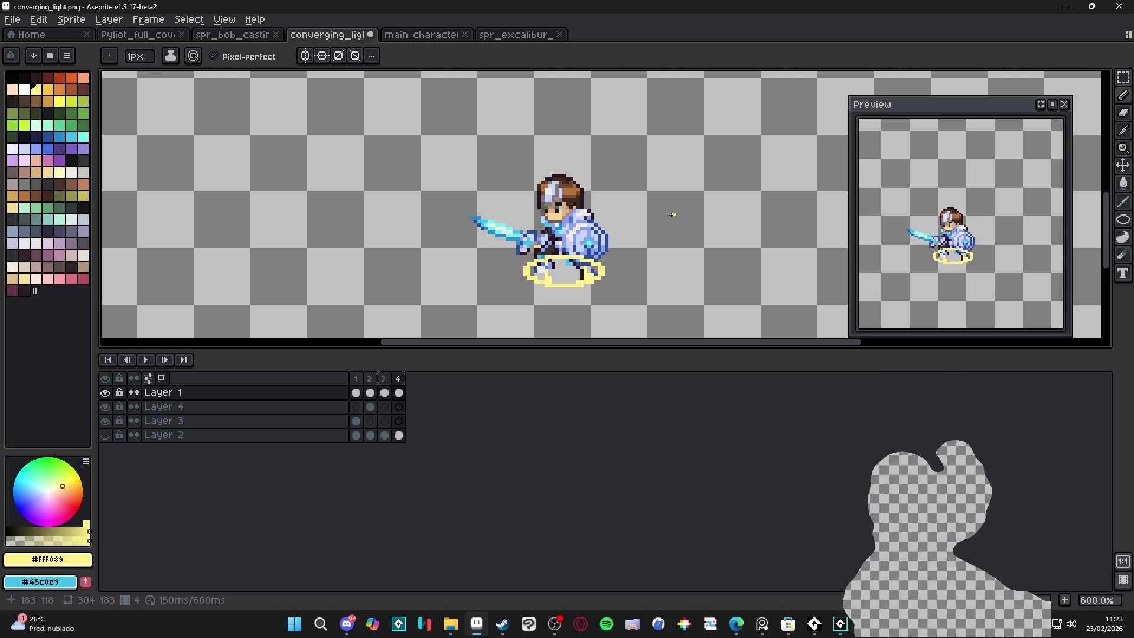
pyautogui.scroll(5, 605, 287)
pyautogui.press('e')
pyautogui.scroll(-1, 604, 287)
pyautogui.moveTo(508, 248)
pyautogui.mouseDown()
pyautogui.moveTo(628, 255)
pyautogui.moveTo(565, 259)
pyautogui.mouseUp()
pyautogui.hotkey('ctrl', 'z')
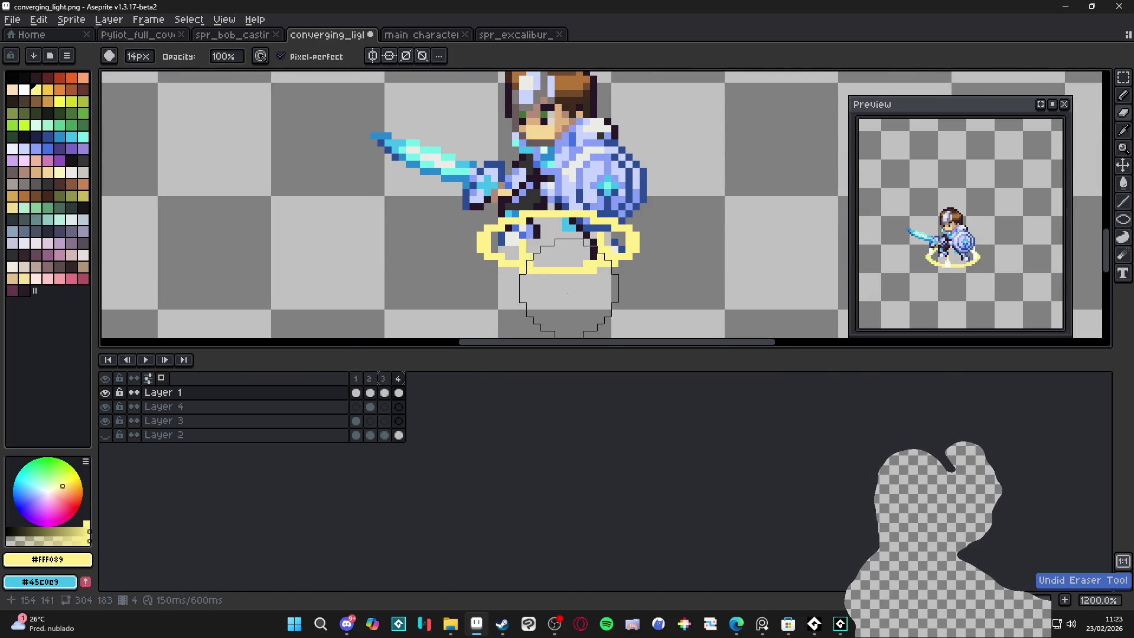
# Step: Magic-wand select the golden ring, clear it, then undo to restore it
pyautogui.press('w')
pyautogui.click(612, 279)
pyautogui.click(551, 269)
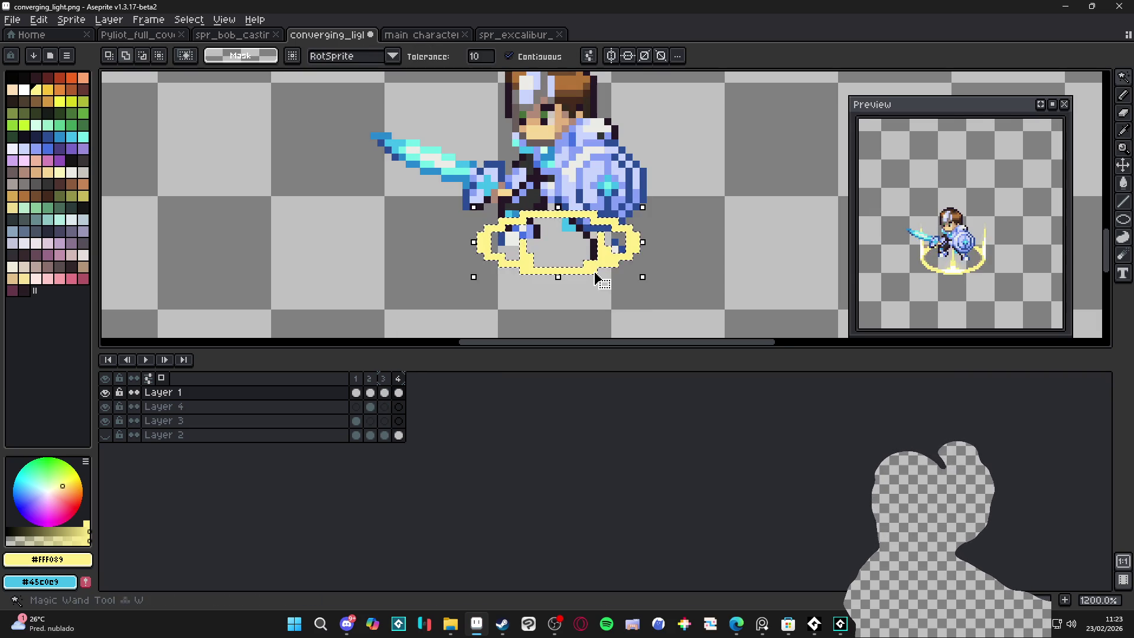
pyautogui.hotkey('alt', 'Delete')
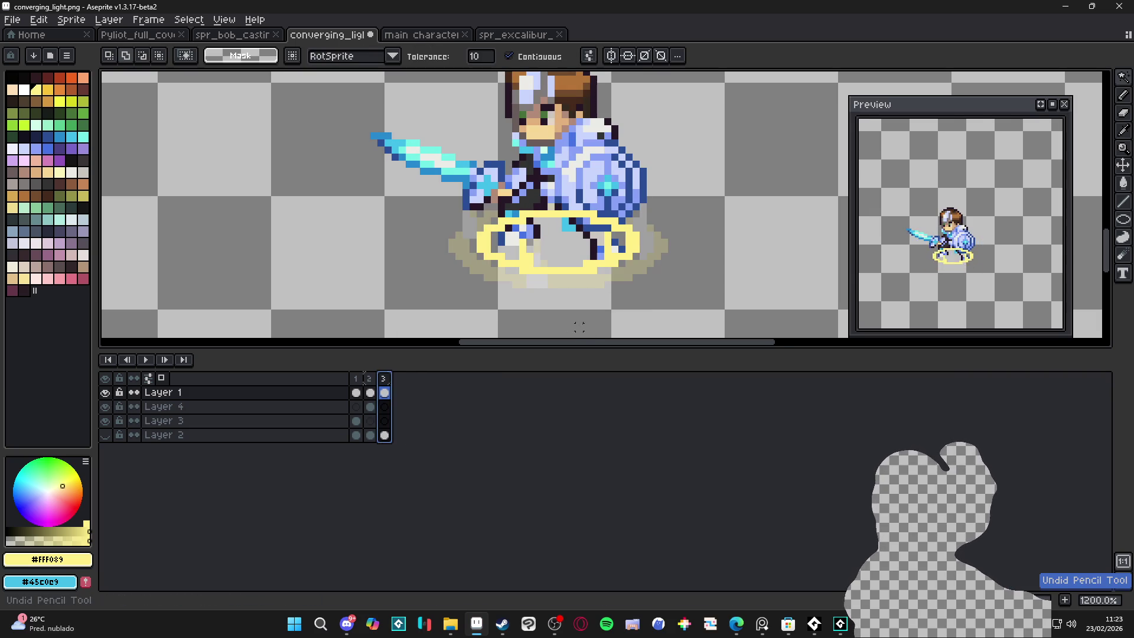
pyautogui.hotkey('ctrl', 'z')
pyautogui.hotkey('ctrl', 'z')
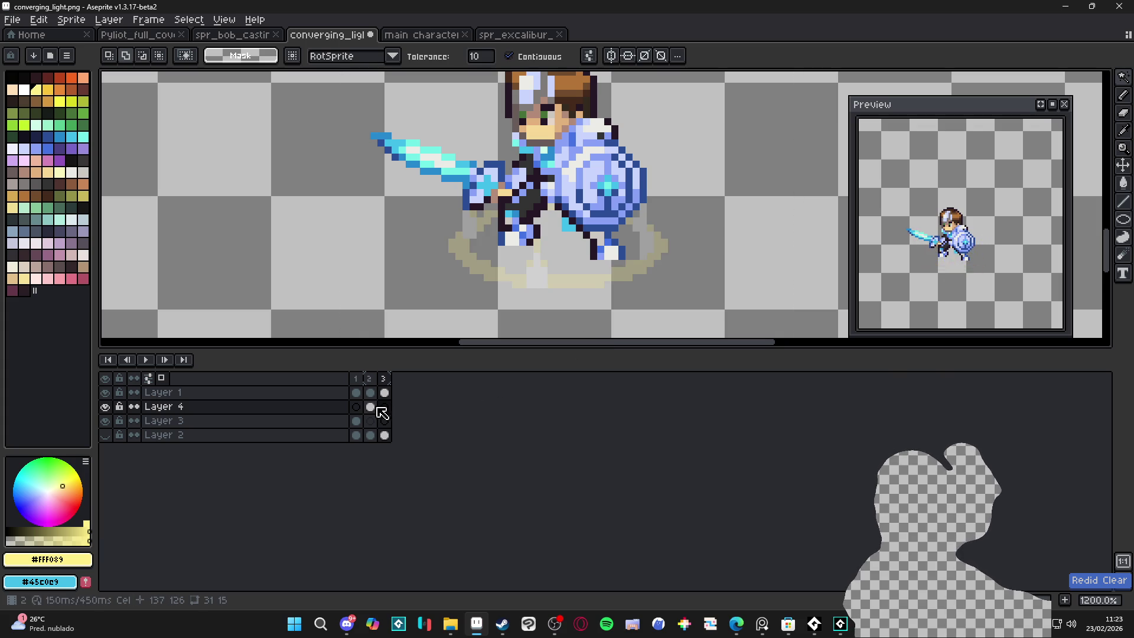
# Step: Toggle Layer 4's visibility and compare frame 2 against frame 3
pyautogui.click(107, 406)
pyautogui.click(106, 406)
pyautogui.moveTo(370, 406); pyautogui.dragTo(384, 407)
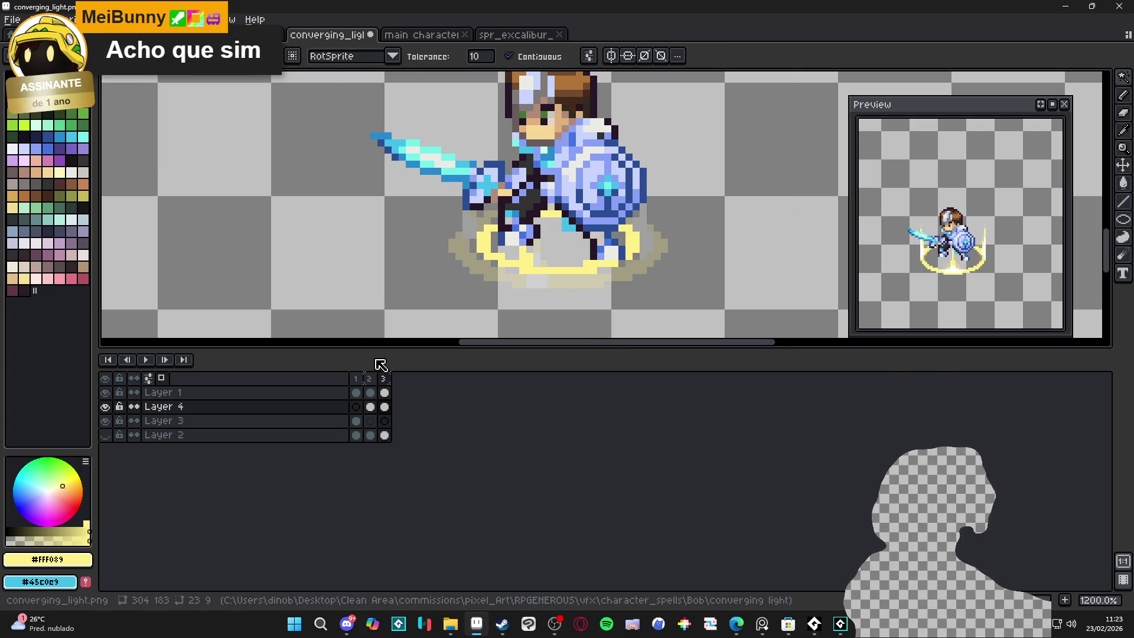
pyautogui.click(370, 378)
pyautogui.click(384, 378)
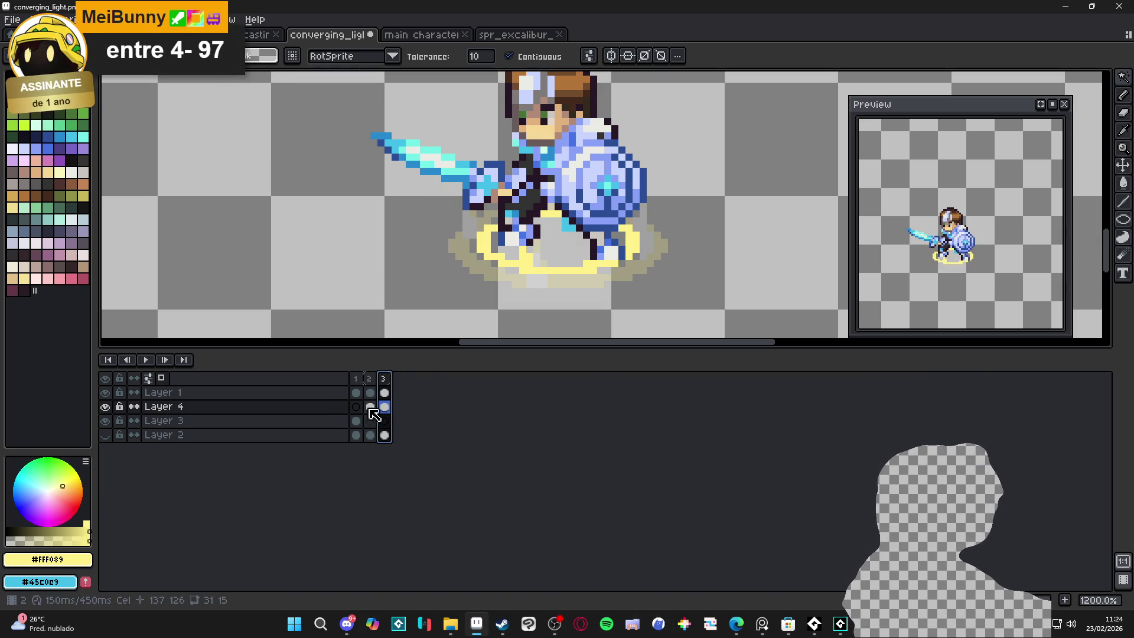
pyautogui.click(369, 379)
pyautogui.click(383, 378)
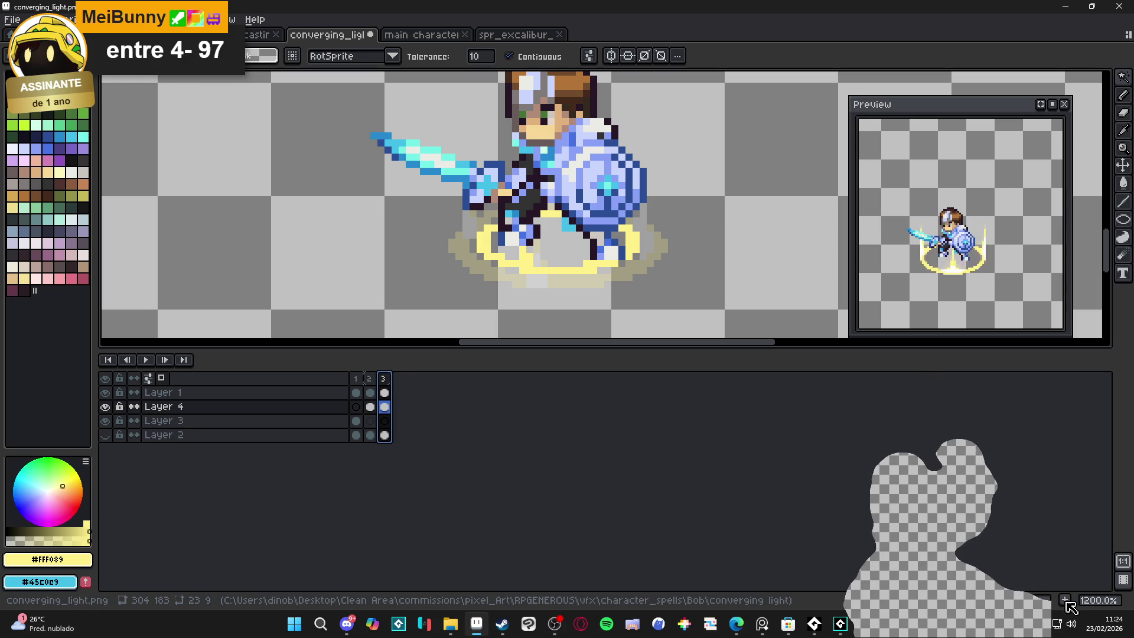
# Step: Add a new fourth frame and clear Layer 4's ring in it
pyautogui.hotkey('alt', 'n')
pyautogui.press('v')
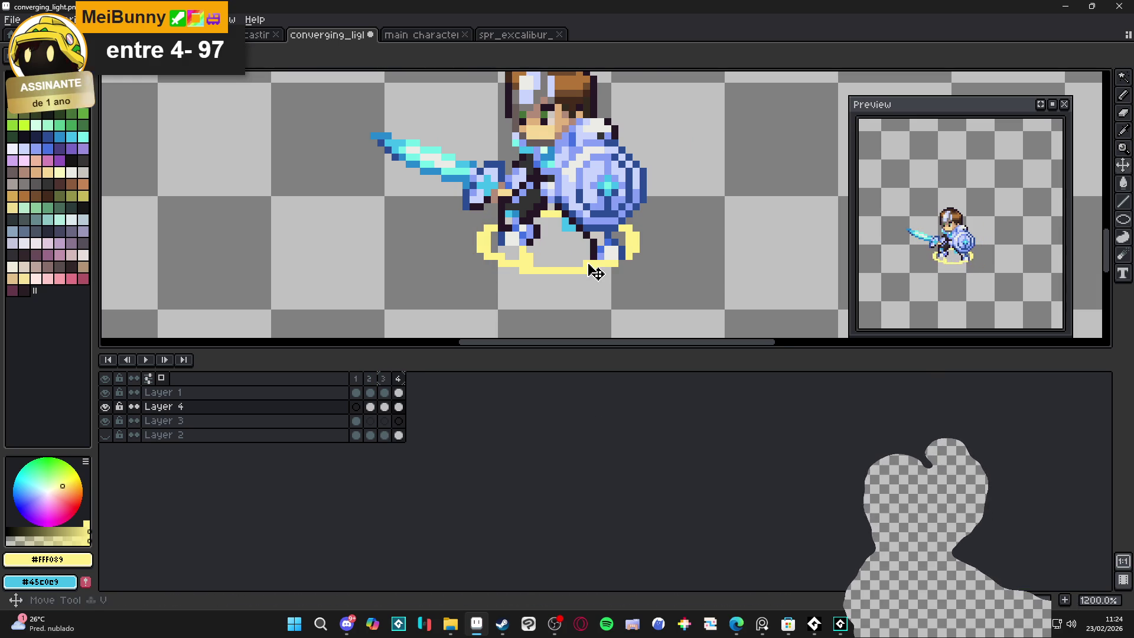
pyautogui.press('Delete')
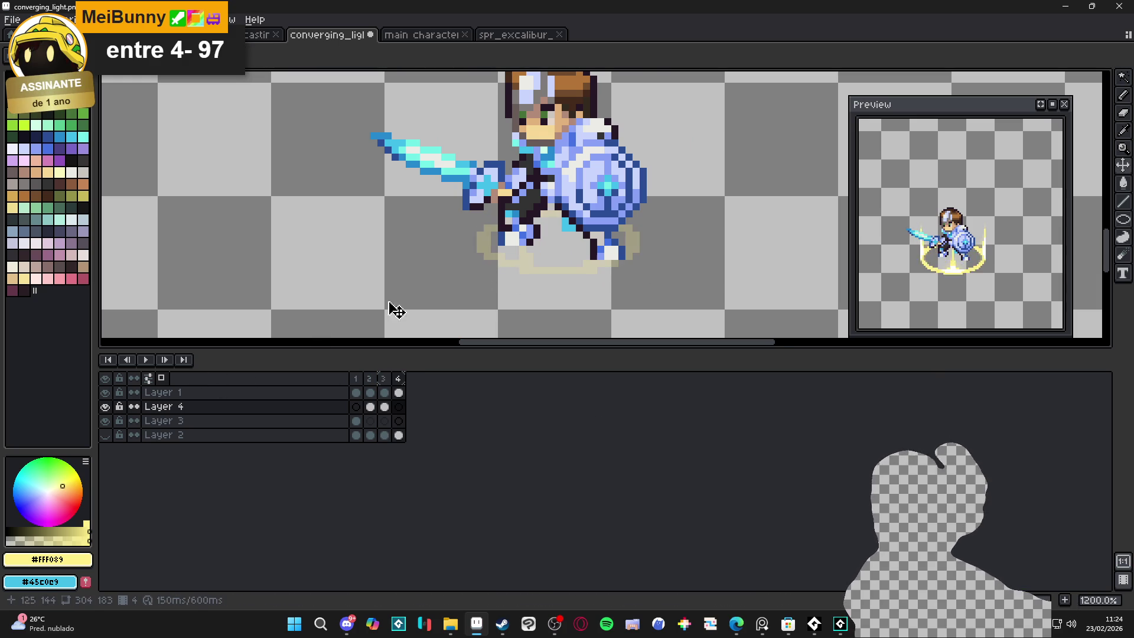
# Step: Save the sprite with Ctrl+S
pyautogui.press('b')
pyautogui.moveTo(1123, 219)
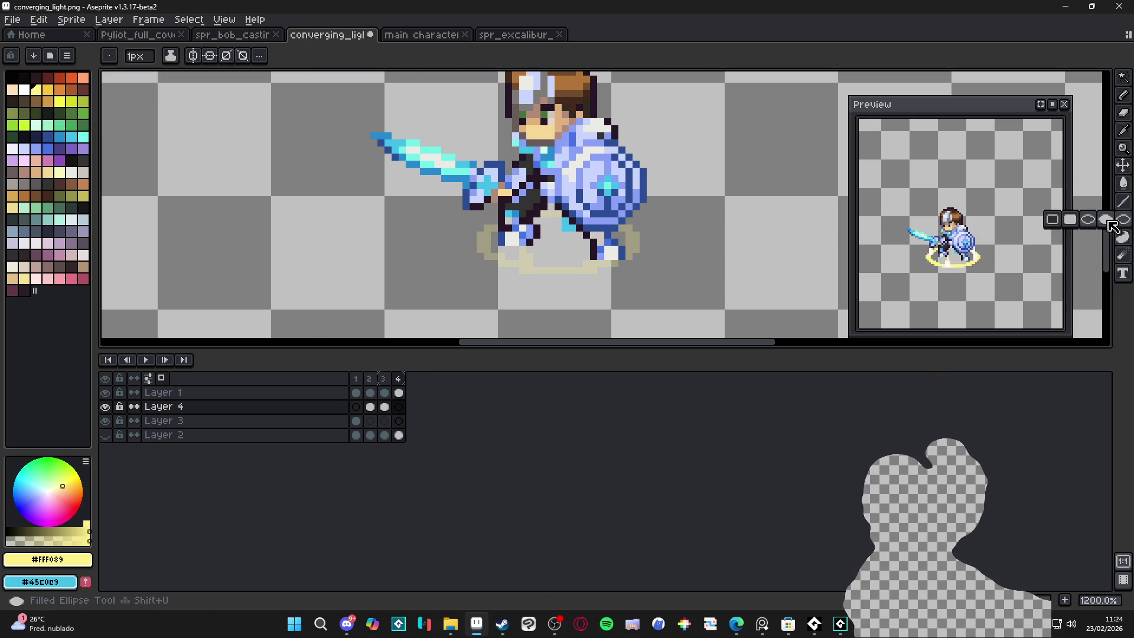
pyautogui.click(1076, 225)
pyautogui.hotkey('ctrl', 's')
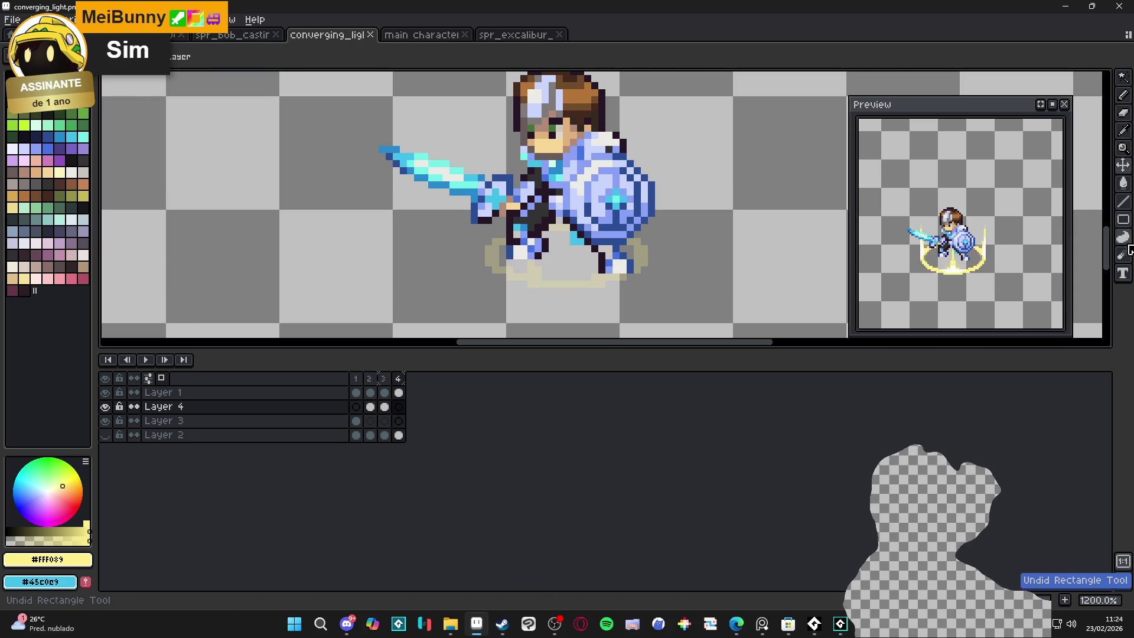
# Step: Draw a flat yellow ellipse under the knight's feet with the Ellipse tool
pyautogui.moveTo(1122, 219)
pyautogui.click(1088, 220)
pyautogui.moveTo(508, 245); pyautogui.dragTo(626, 272)
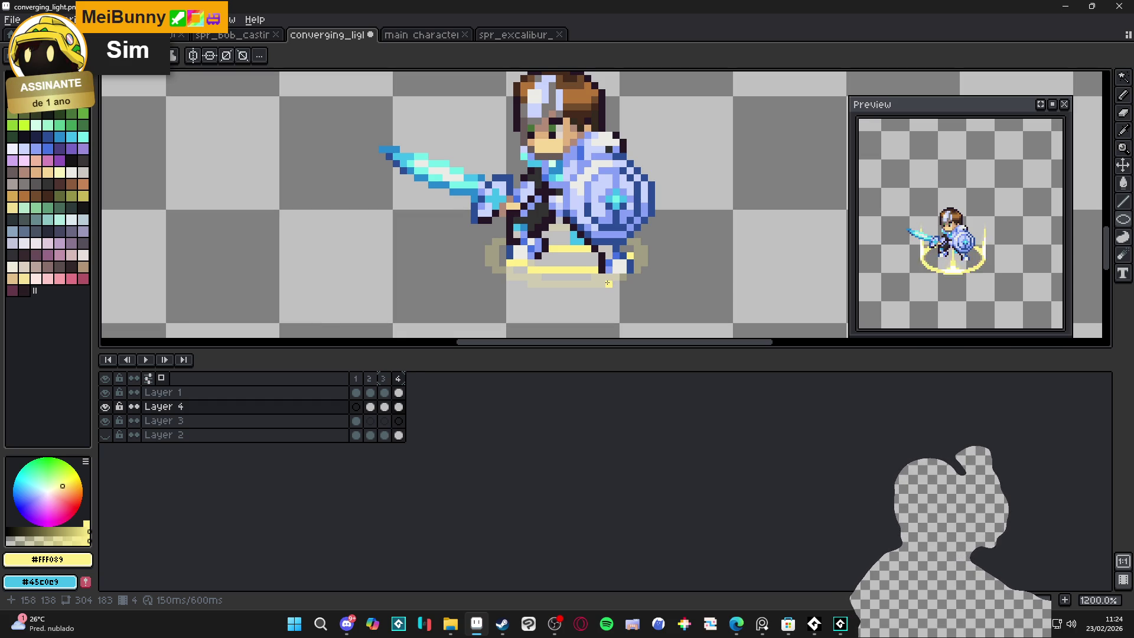
# Step: Review frames 3 and 4, show the cave background layer, and zoom out
pyautogui.click(388, 380)
pyautogui.click(399, 380)
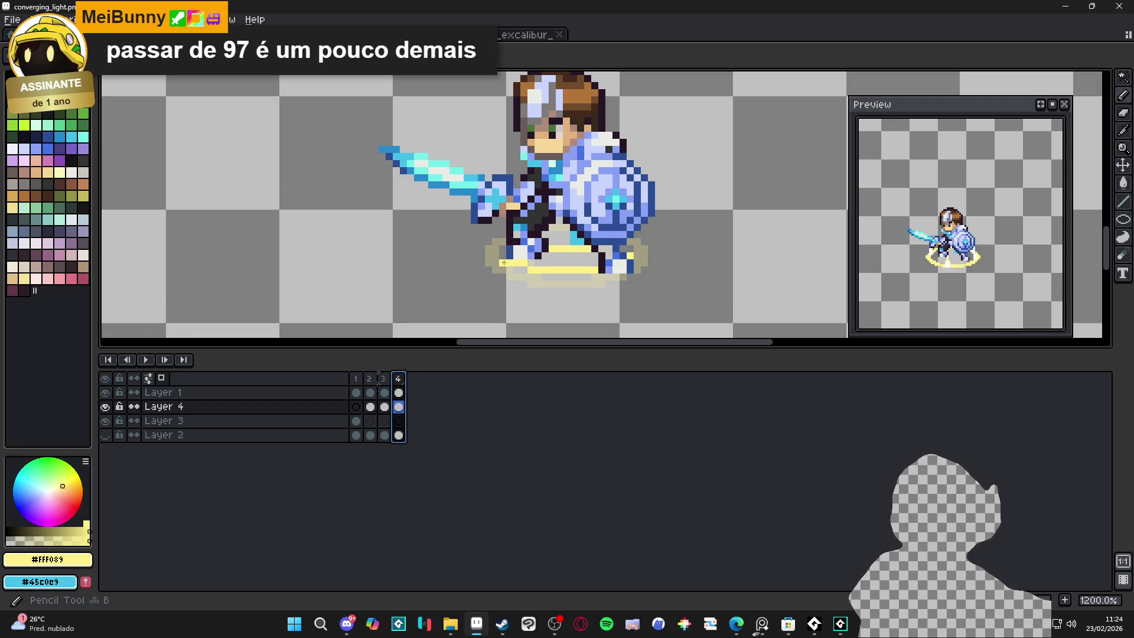
pyautogui.click(105, 436)
pyautogui.scroll(-4, 543, 160)
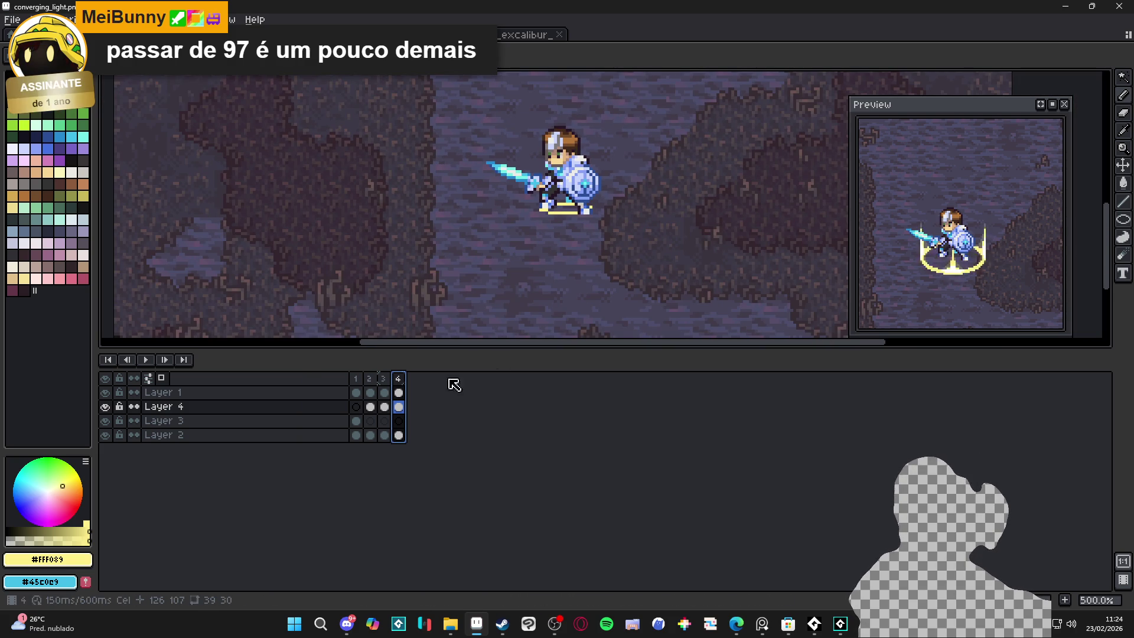
# Step: Step through frames 1–4 and add yellow pixels to frame 4's ring
pyautogui.click(356, 379)
pyautogui.click(370, 384)
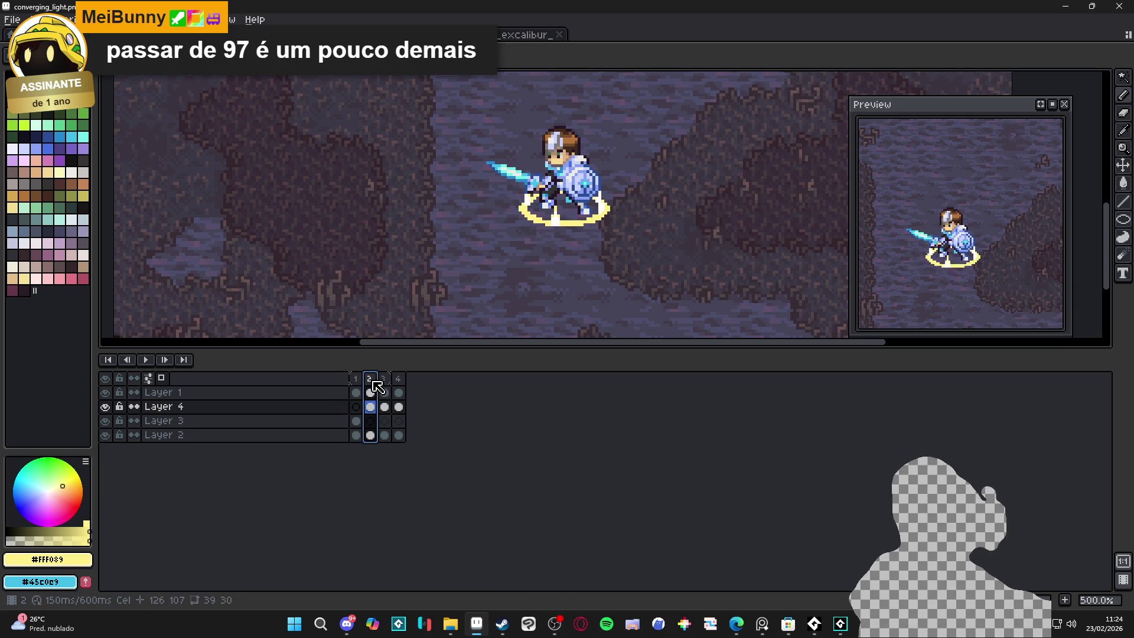
pyautogui.click(384, 379)
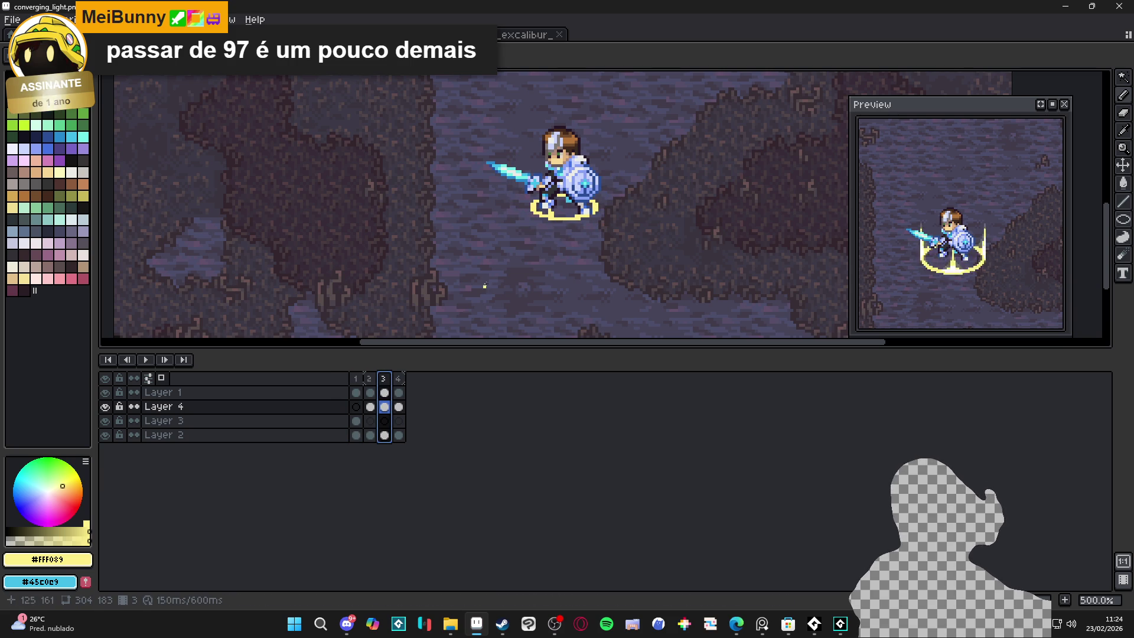
pyautogui.click(398, 378)
pyautogui.scroll(1, 555, 221)
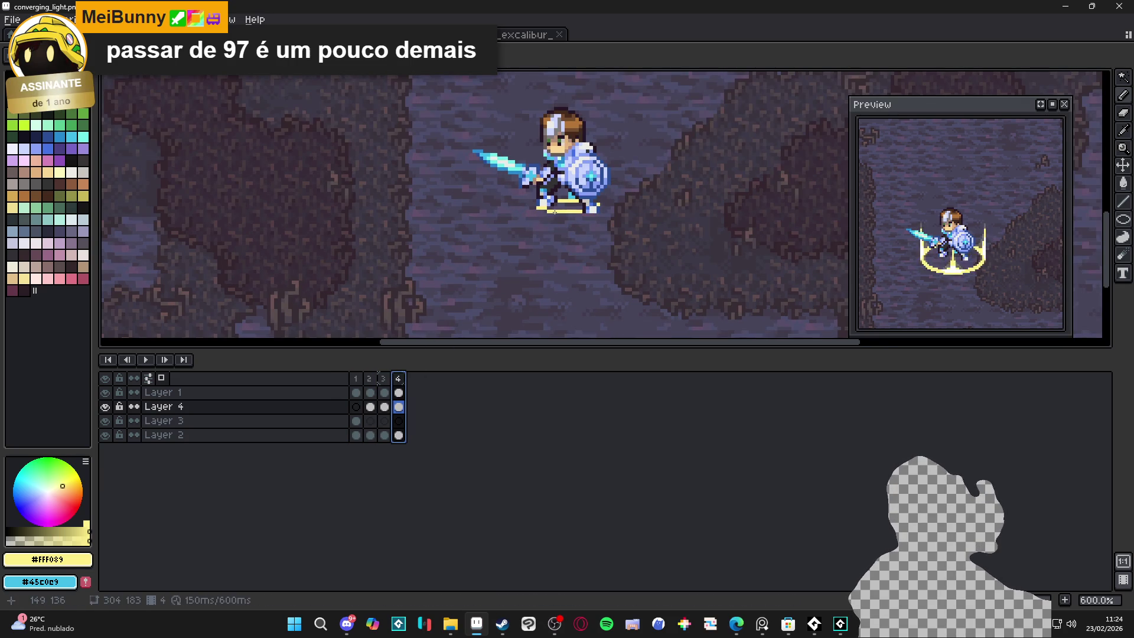
pyautogui.moveTo(545, 215); pyautogui.dragTo(583, 219)
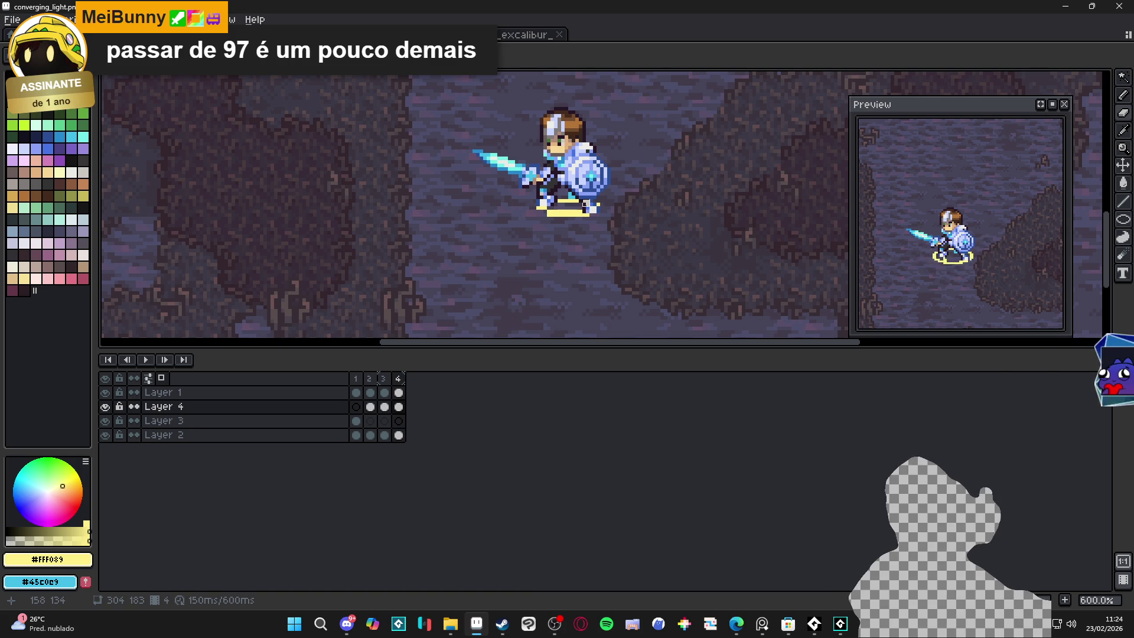
# Step: Darken the upper half of the yellow bar under the feet
pyautogui.click(558, 625)
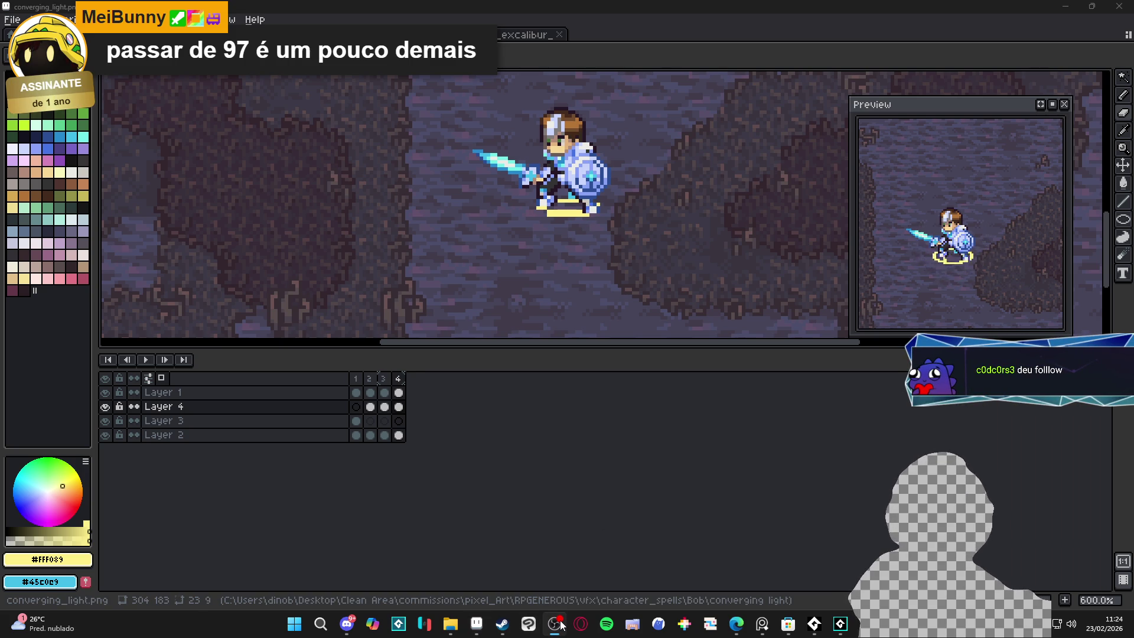
pyautogui.click(476, 623)
pyautogui.scroll(3, 578, 224)
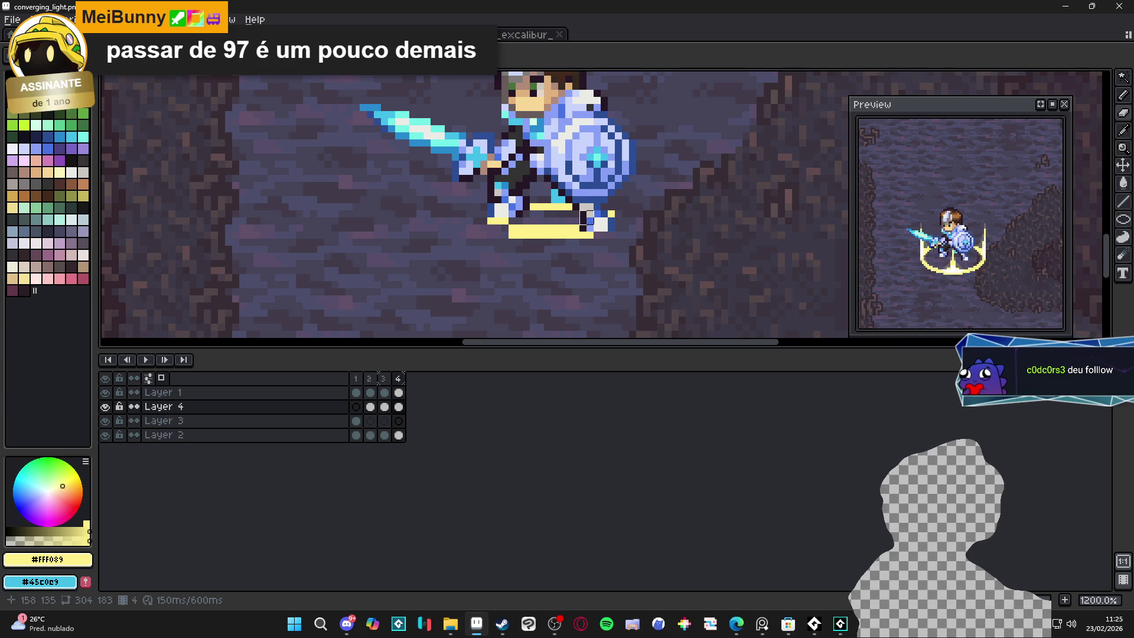
pyautogui.moveTo(578, 225); pyautogui.dragTo(510, 226)
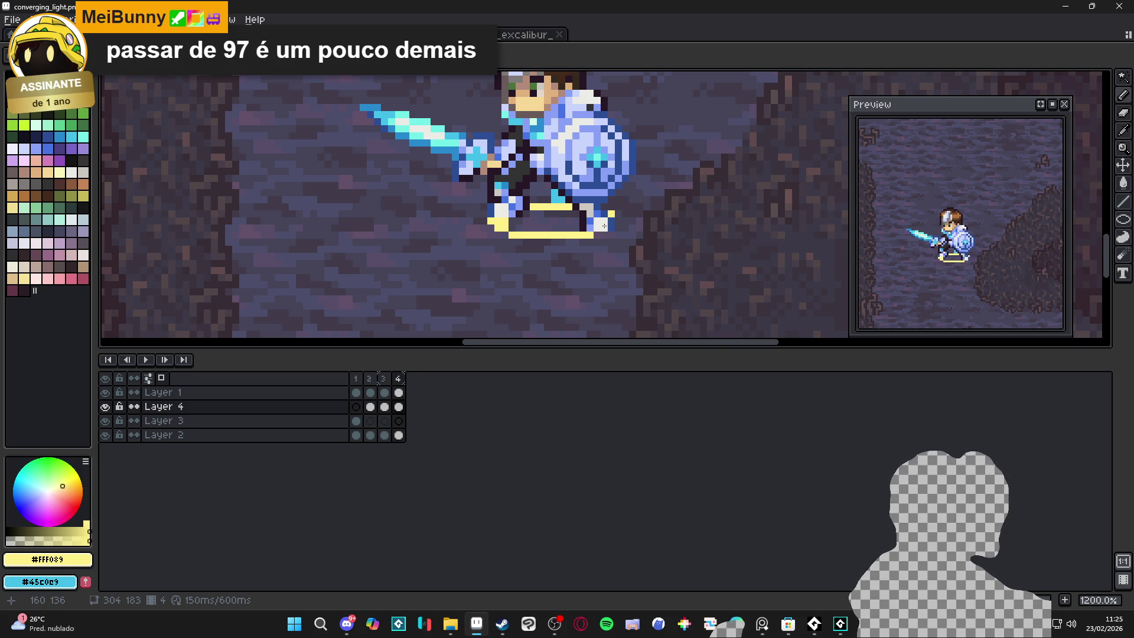
pyautogui.scroll(-3, 602, 222)
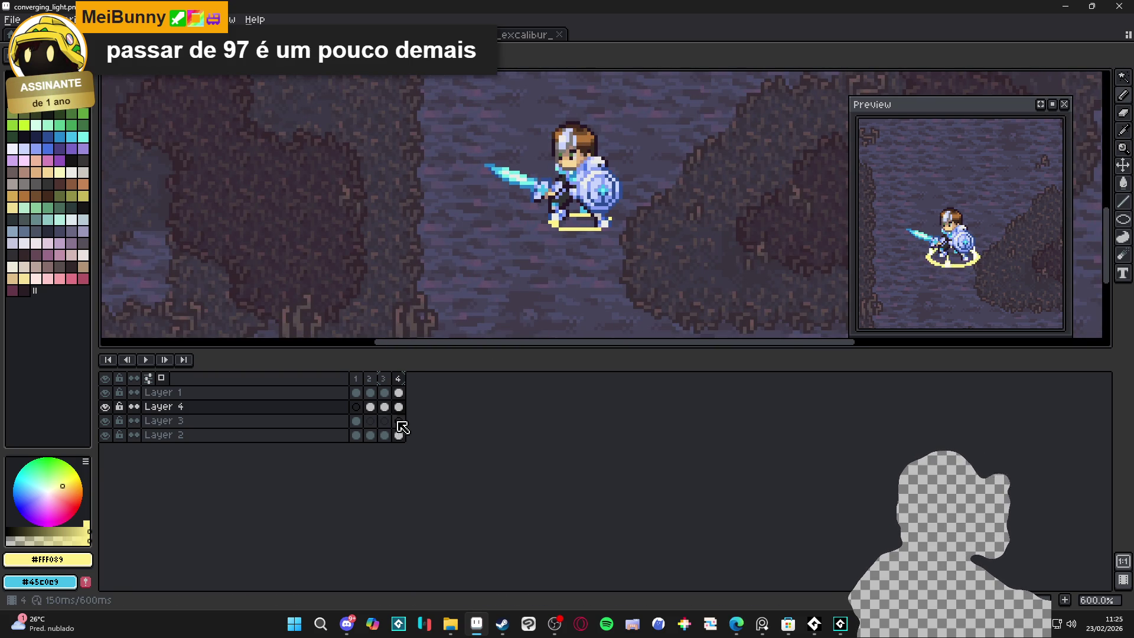
# Step: Preview frame 2 and return to frame 1's large ring
pyautogui.click(355, 378)
pyautogui.click(379, 390)
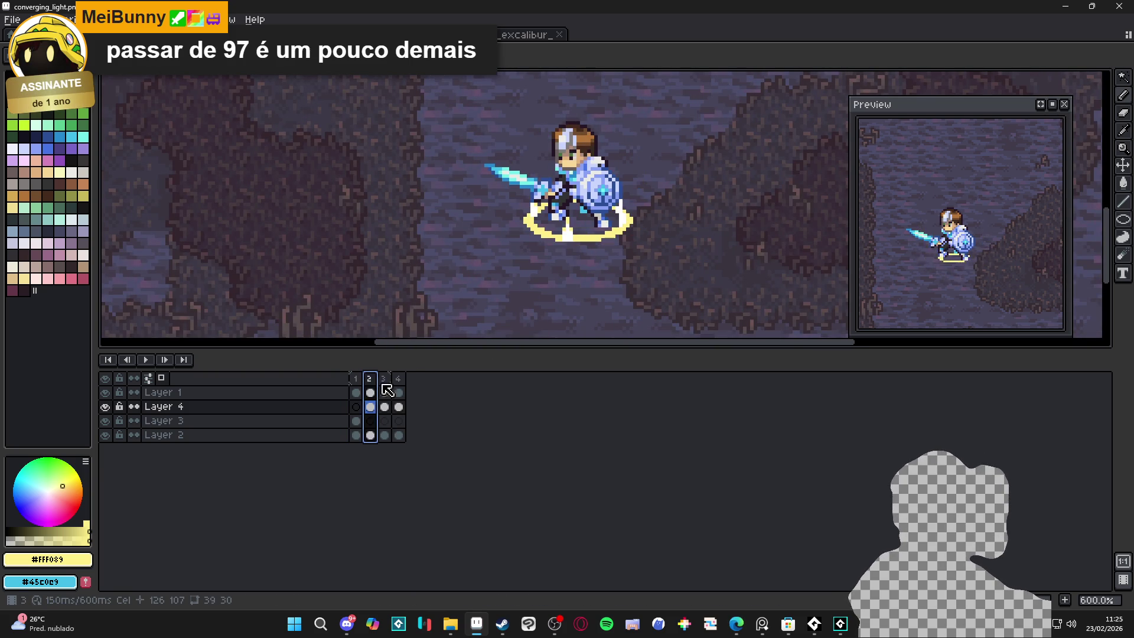
pyautogui.click(357, 378)
pyautogui.scroll(3, 553, 282)
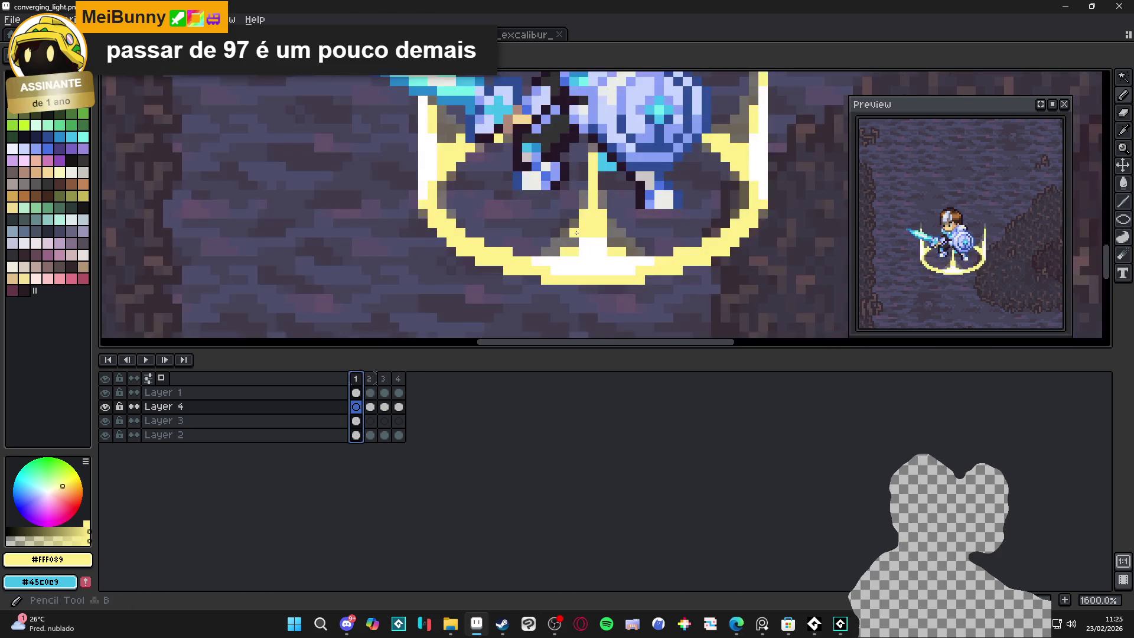
# Step: Set eyedropper sampling to Current Layer and select Layer 3's frame 2 with the Pencil
pyautogui.click(348, 55)
pyautogui.click(337, 86)
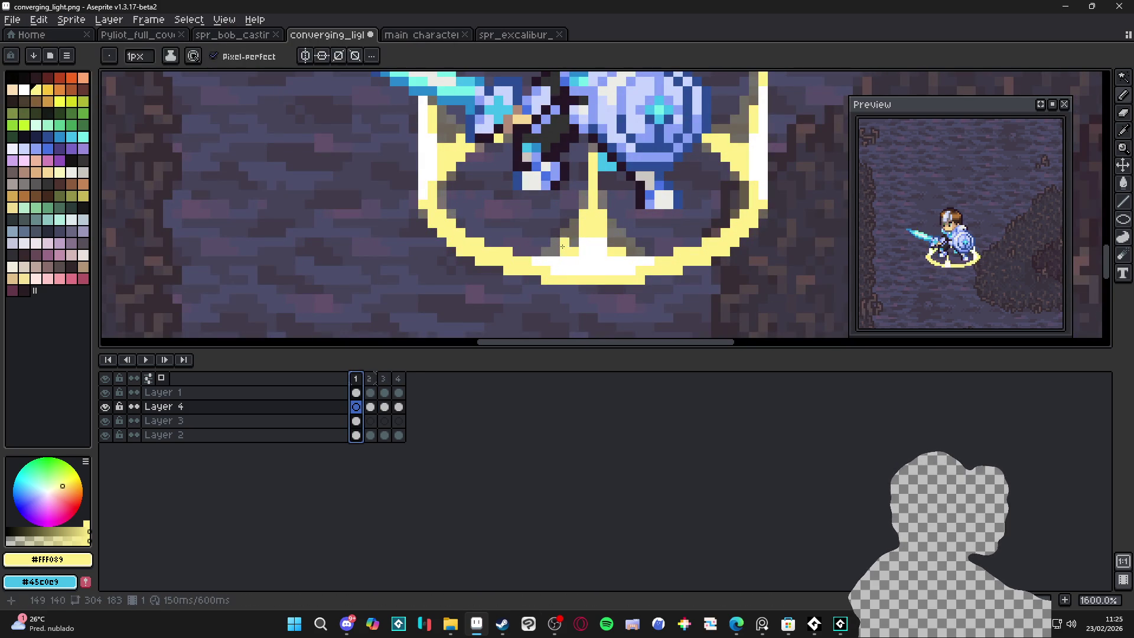
pyautogui.keyDown('ctrl'); pyautogui.click(566, 248); pyautogui.keyUp('ctrl')
pyautogui.click(373, 383)
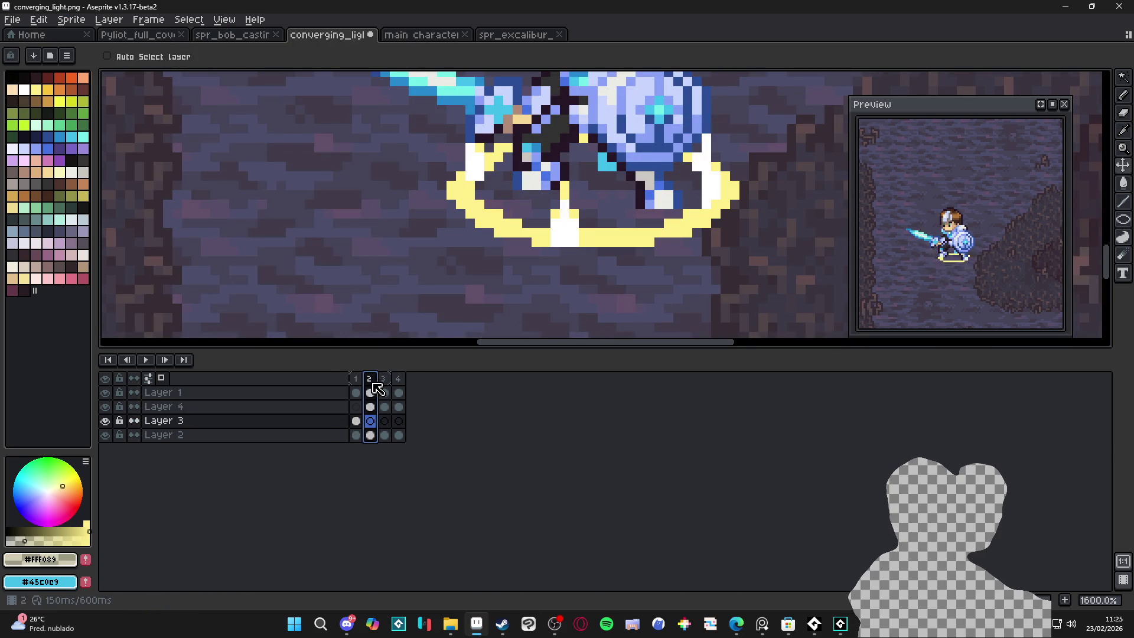
pyautogui.press('b')
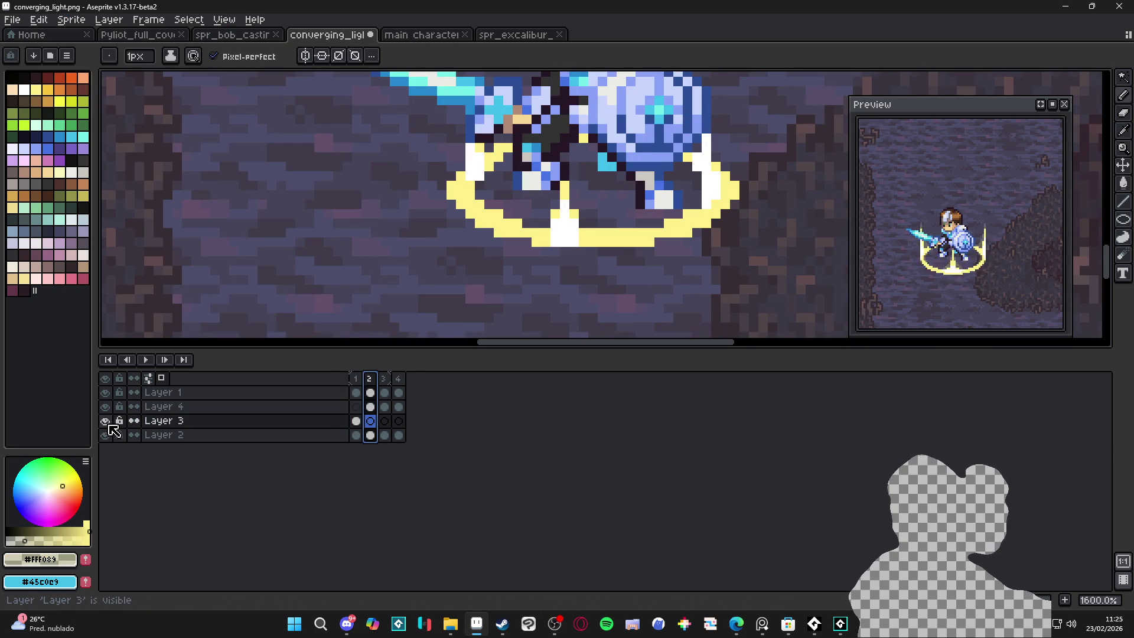
# Step: Hide and re-show Layer 3 on frame 1 to compare the ring, then return to frame 2
pyautogui.click(356, 420)
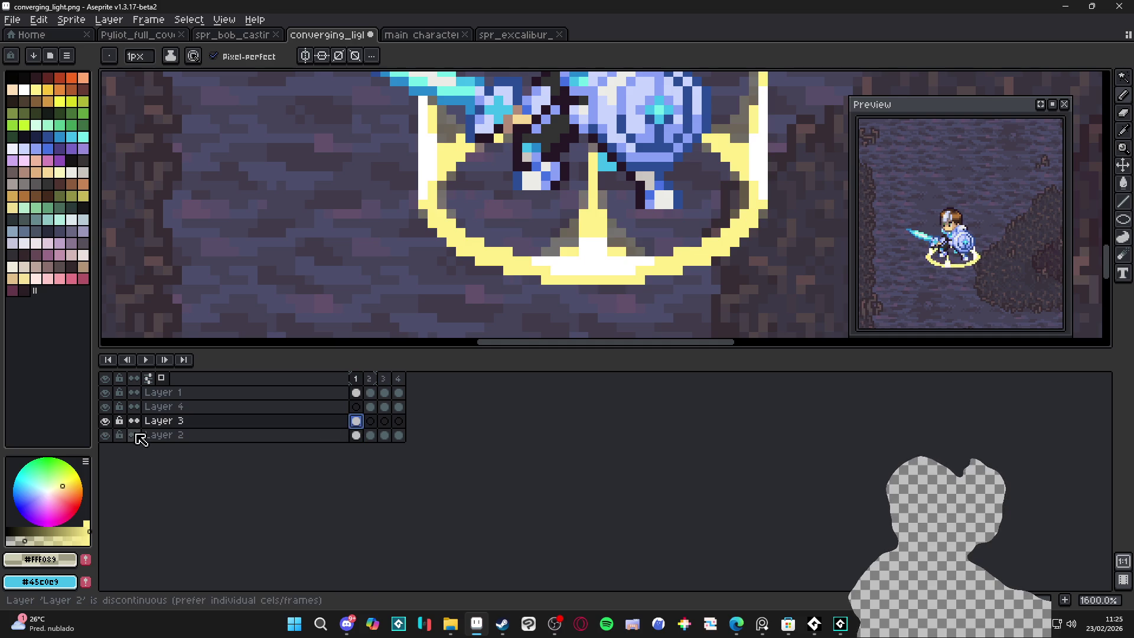
pyautogui.click(107, 422)
pyautogui.click(106, 421)
pyautogui.click(370, 420)
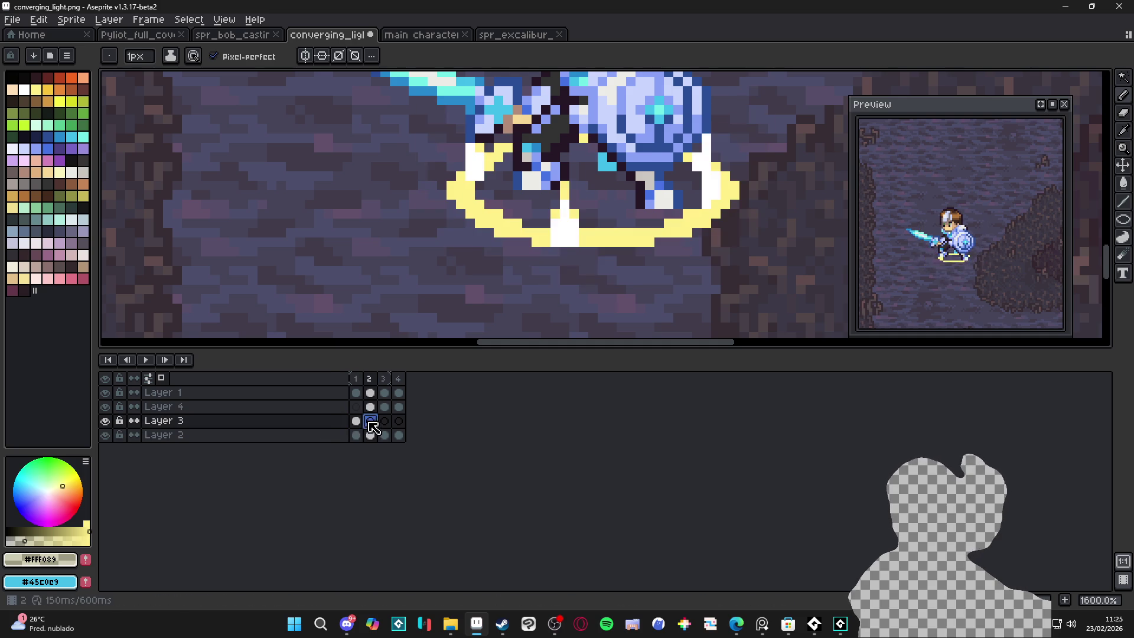
# Step: Paint faint translucent pixels near the golden ring on frame 2
pyautogui.scroll(2, 555, 219)
pyautogui.moveTo(553, 203)
pyautogui.mouseDown()
pyautogui.moveTo(557, 181)
pyautogui.moveTo(583, 186)
pyautogui.mouseUp()
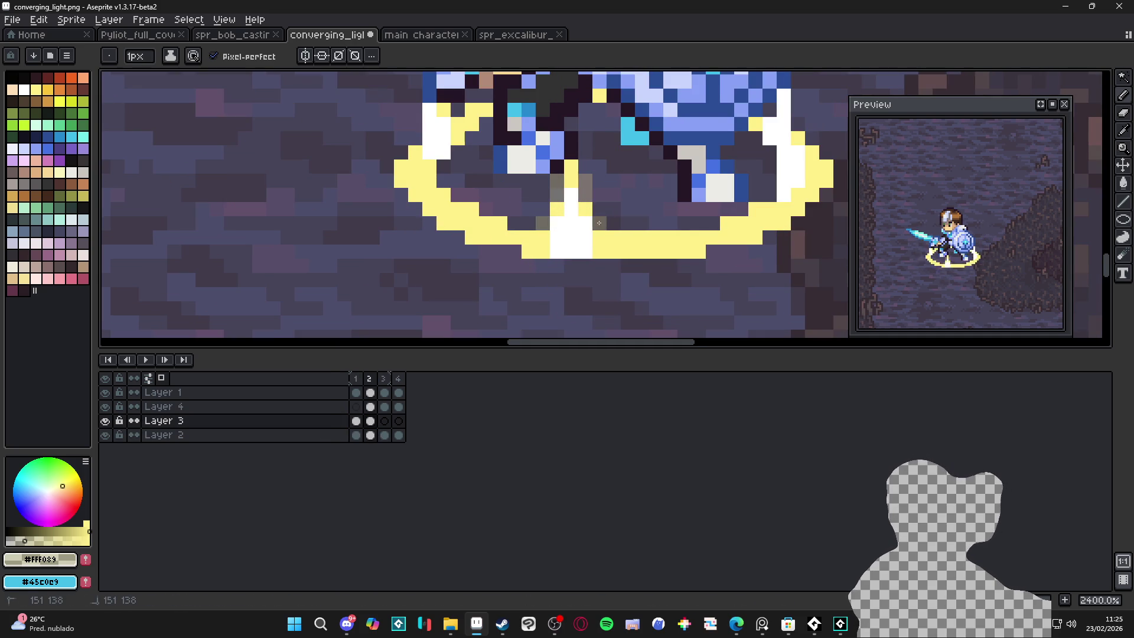
pyautogui.scroll(-3, 645, 274)
pyautogui.scroll(3, 668, 252)
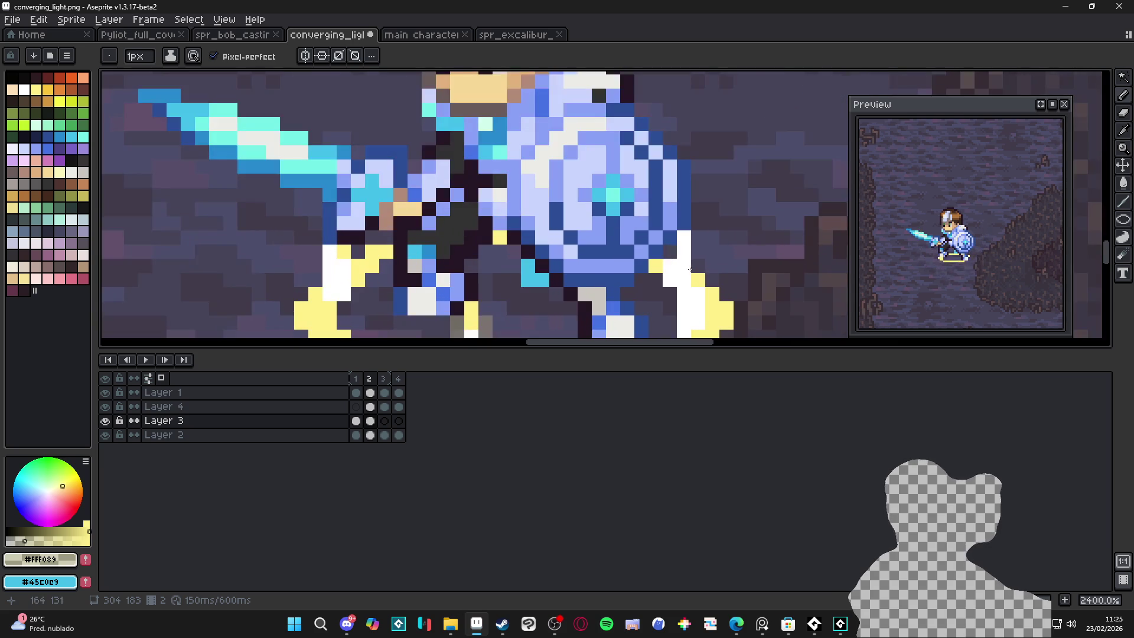
pyautogui.scroll(-3, 695, 269)
pyautogui.scroll(1, 695, 272)
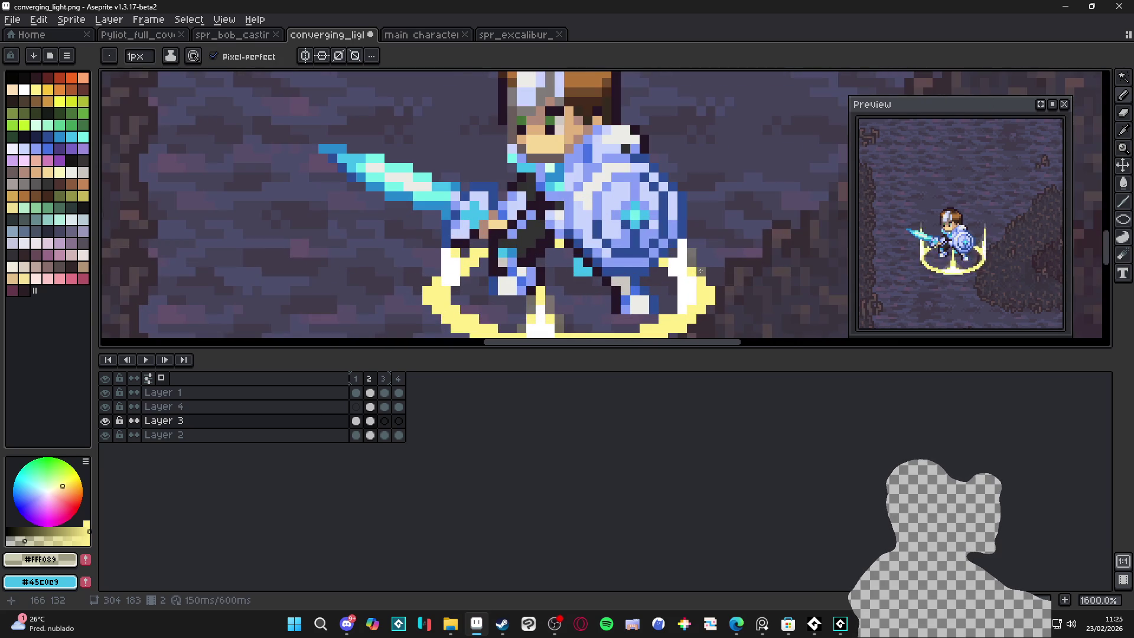
pyautogui.scroll(-3, 426, 279)
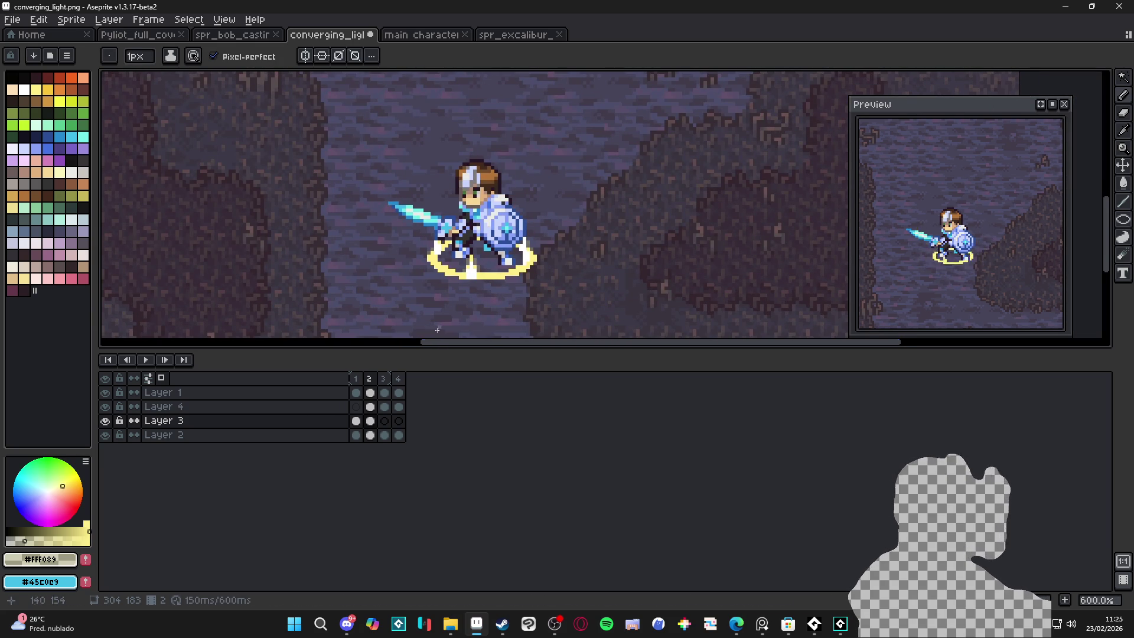
# Step: Go back to frame 1 and zoom in and out to review the ring
pyautogui.click(355, 378)
pyautogui.scroll(2, 423, 273)
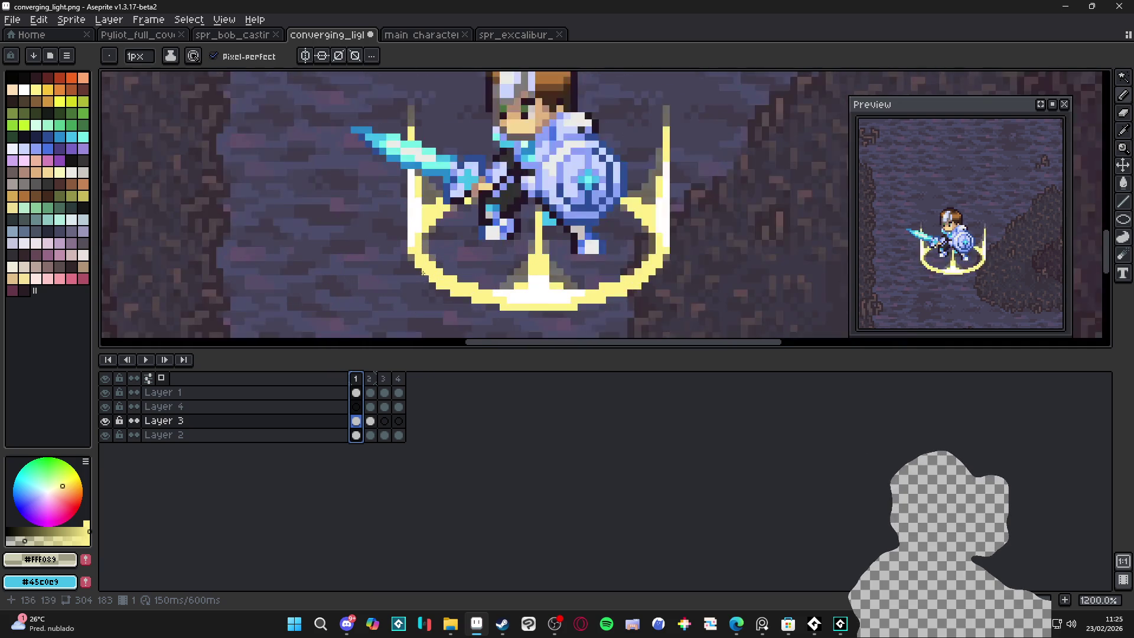
pyautogui.scroll(1, 422, 272)
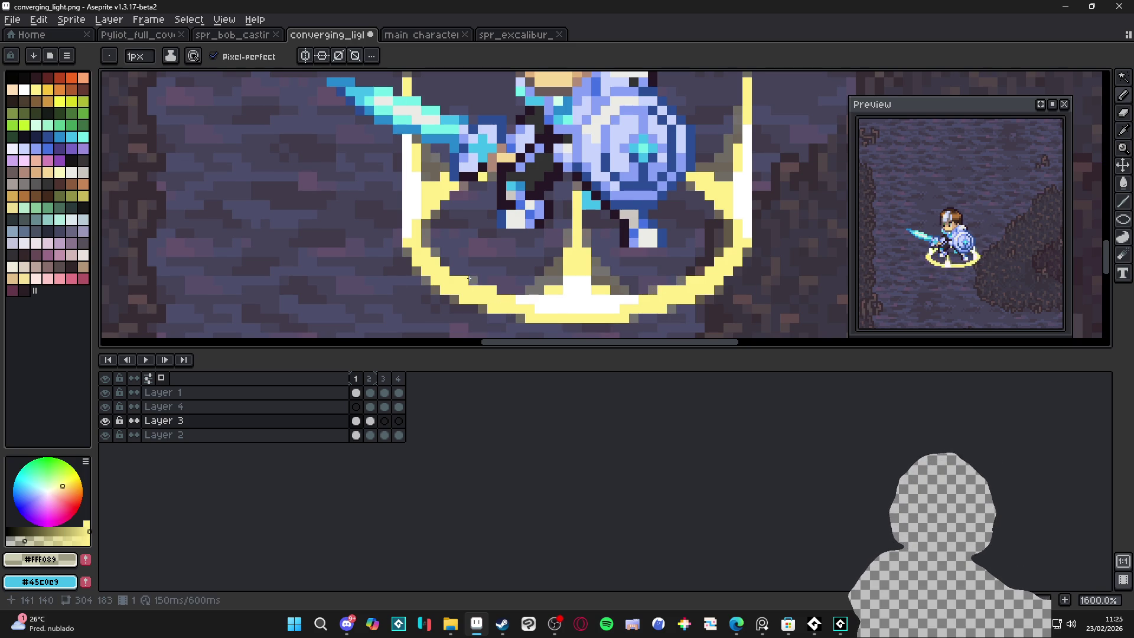
pyautogui.scroll(2, 491, 287)
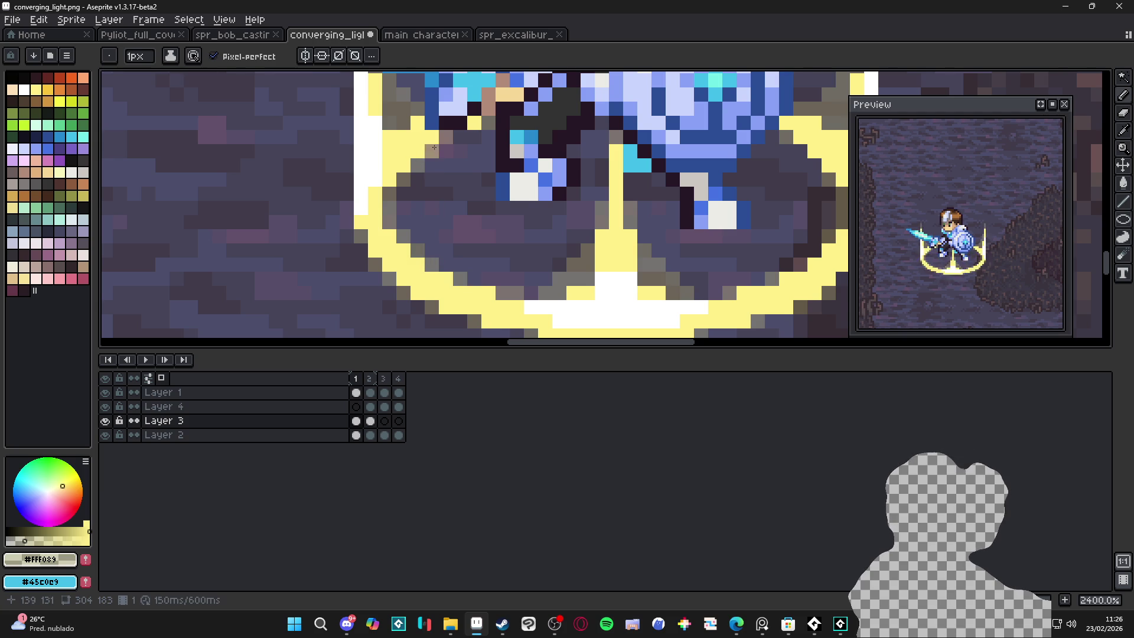
pyautogui.scroll(-2, 434, 147)
pyautogui.scroll(-2, 585, 254)
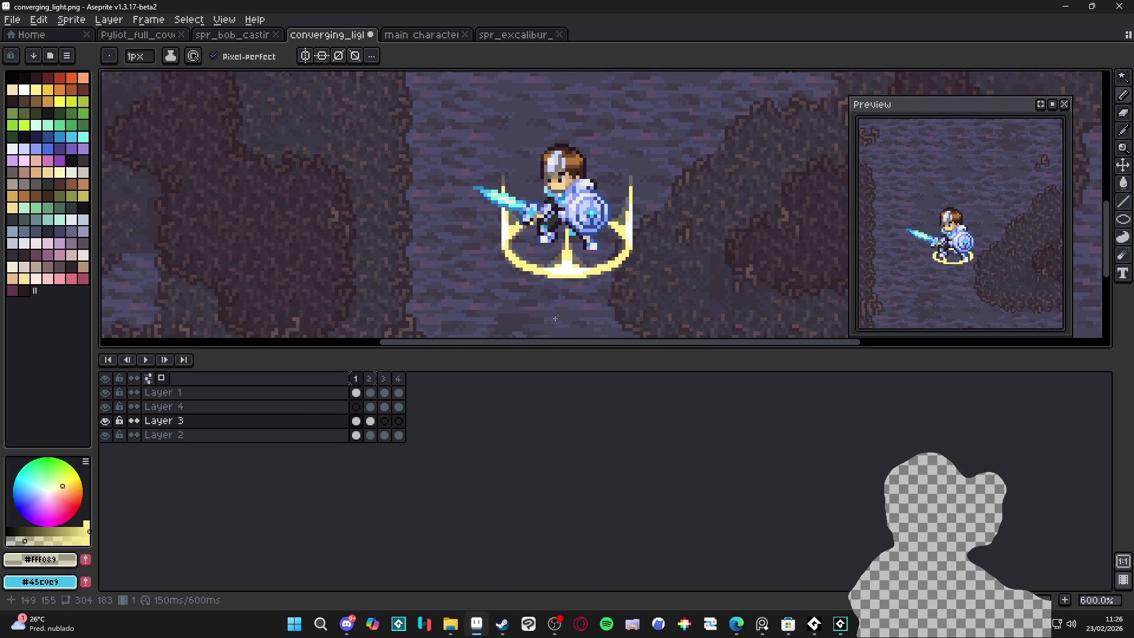
# Step: On frame 2, clear the selection and dot faint grey shading pixels beside the ring
pyautogui.click(370, 378)
pyautogui.scroll(4, 561, 273)
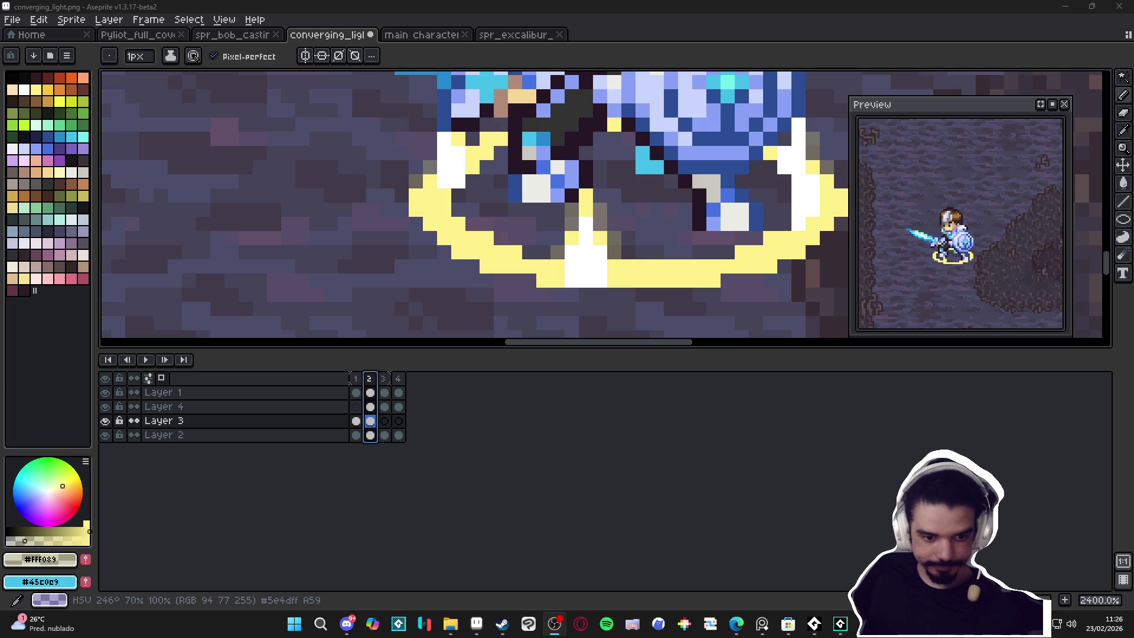
pyautogui.hotkey('alt', 'Tab')
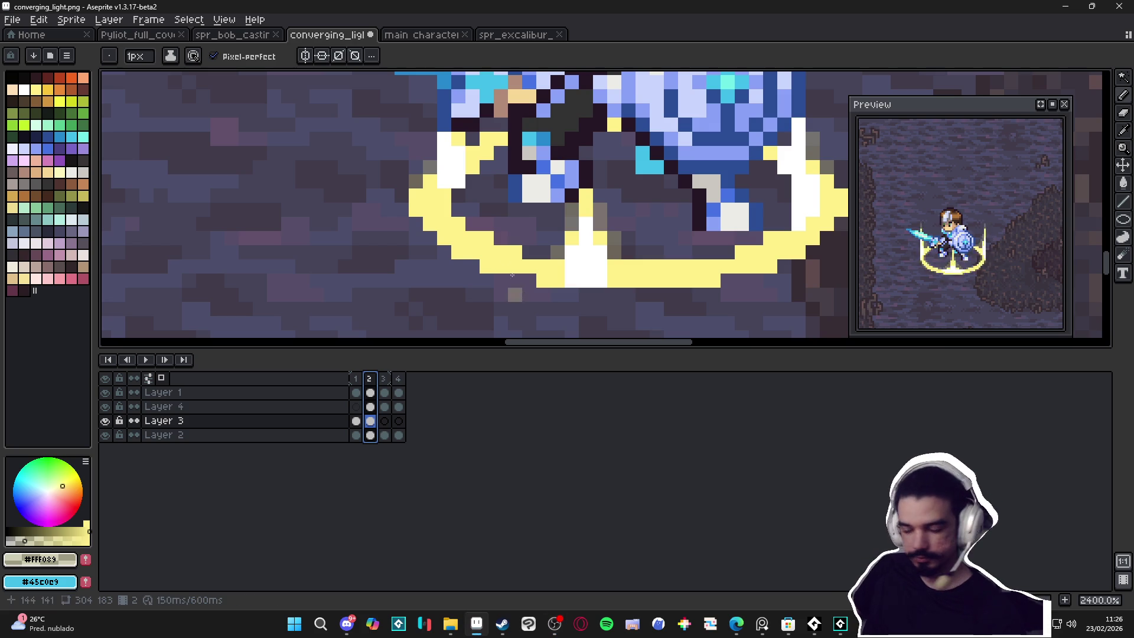
pyautogui.press('Escape')
pyautogui.click(741, 281)
pyautogui.click(784, 267)
pyautogui.moveTo(728, 253); pyautogui.dragTo(718, 251)
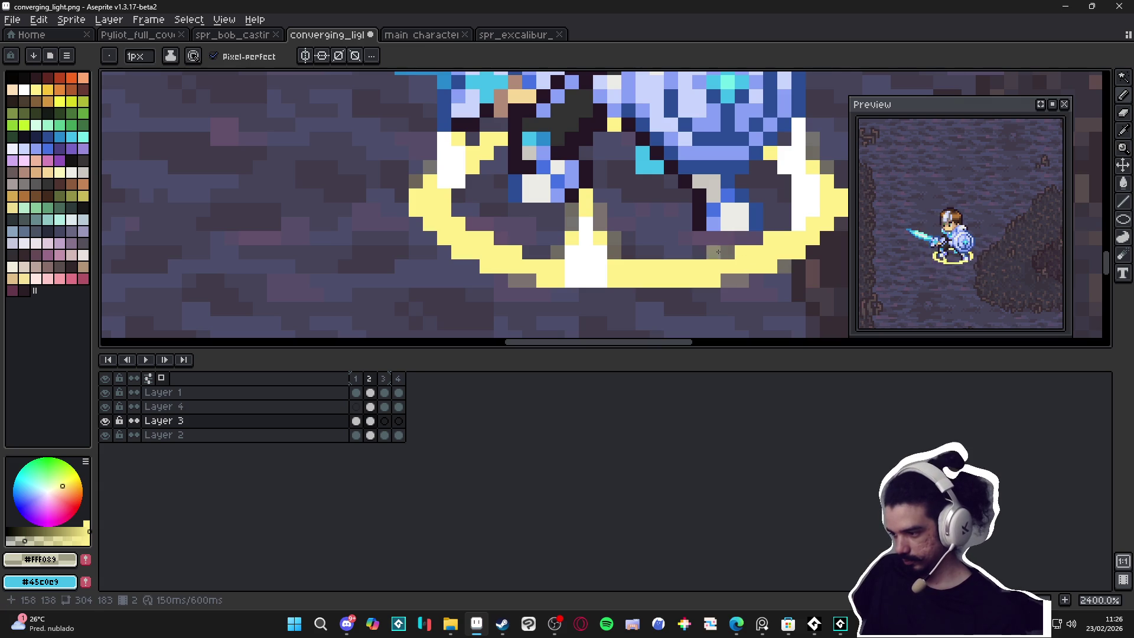
# Step: Dab more dark shading pixels around the ring and save converging_light.png
pyautogui.click(529, 253)
pyautogui.click(543, 253)
pyautogui.click(501, 238)
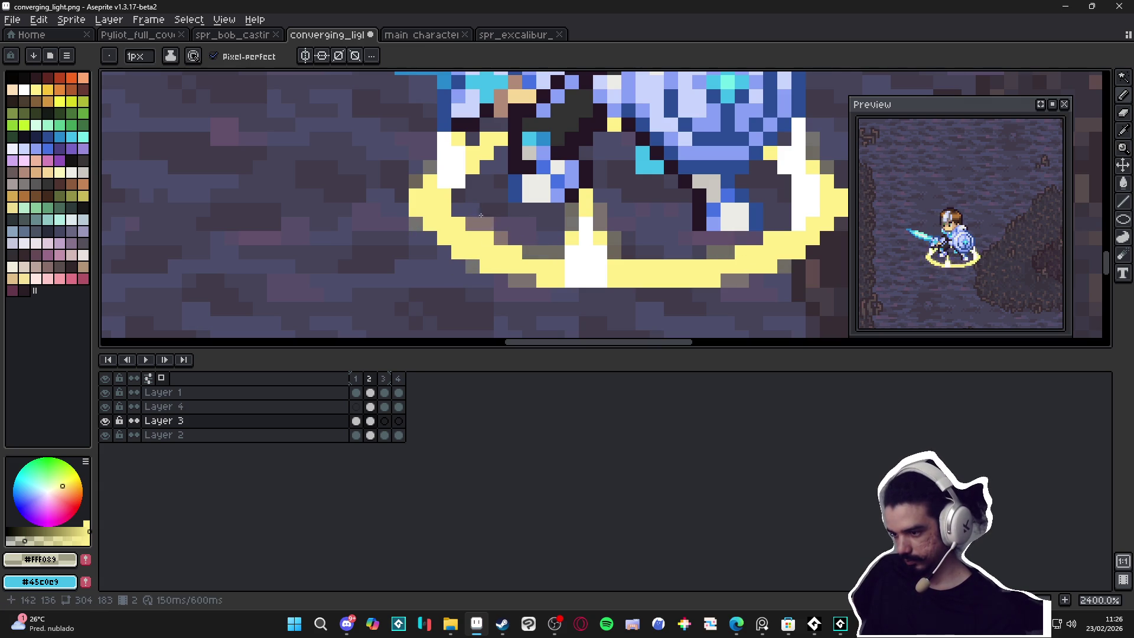
pyautogui.hscroll(3, 602, 237)
pyautogui.click(744, 235)
pyautogui.scroll(-4, 781, 250)
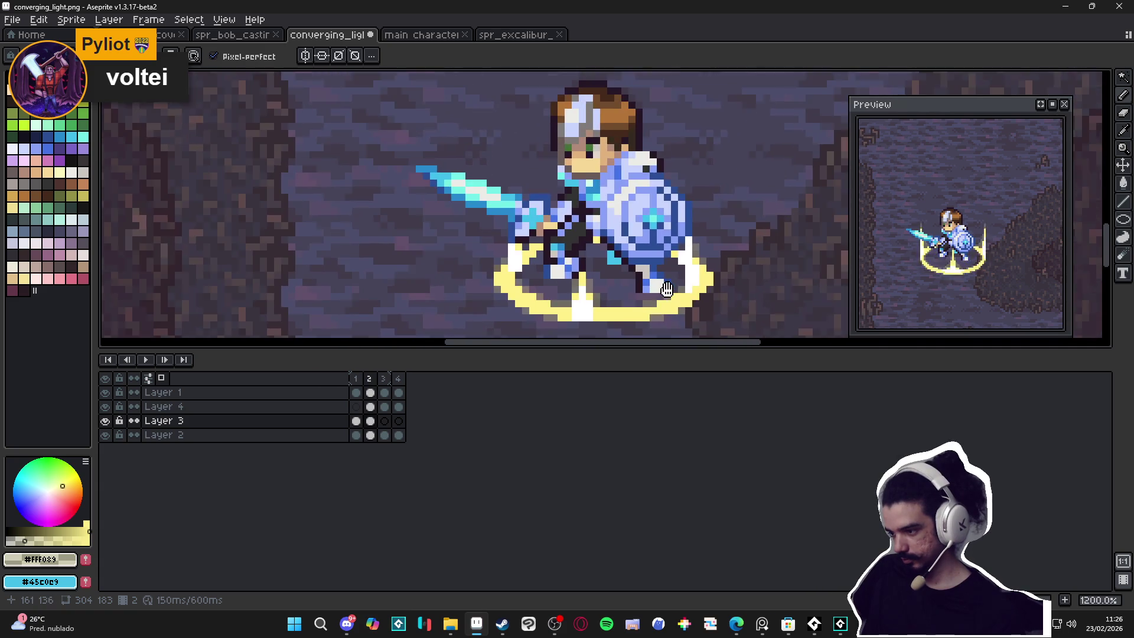
pyautogui.hotkey('ctrl', 's')
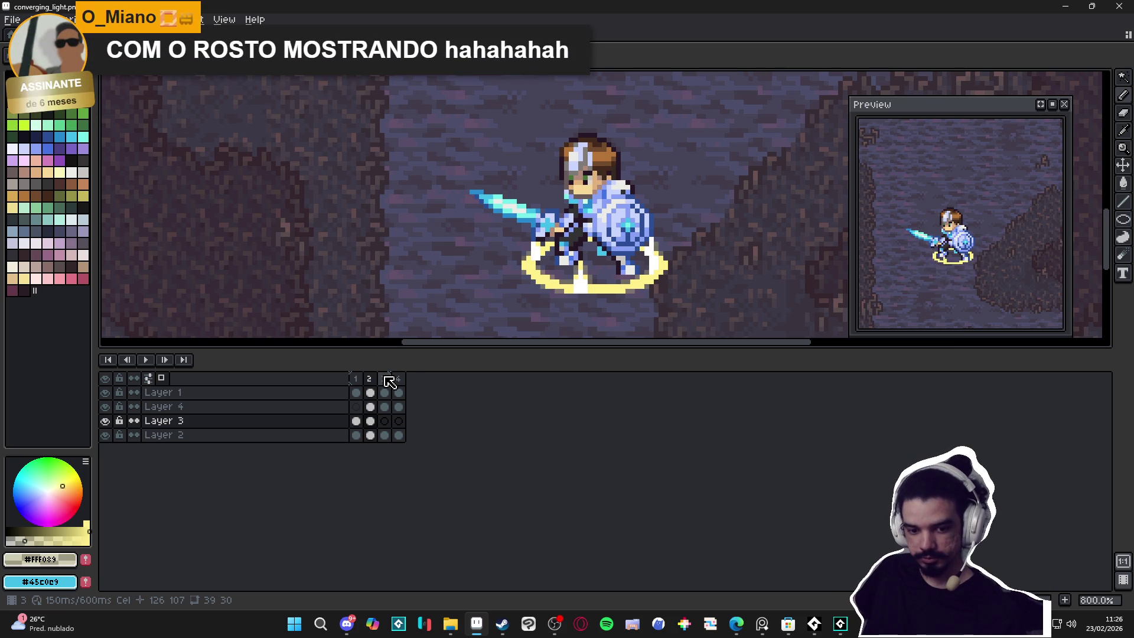
# Step: Step between frames to frame 3's smaller ring and select Layer 4
pyautogui.click(361, 398)
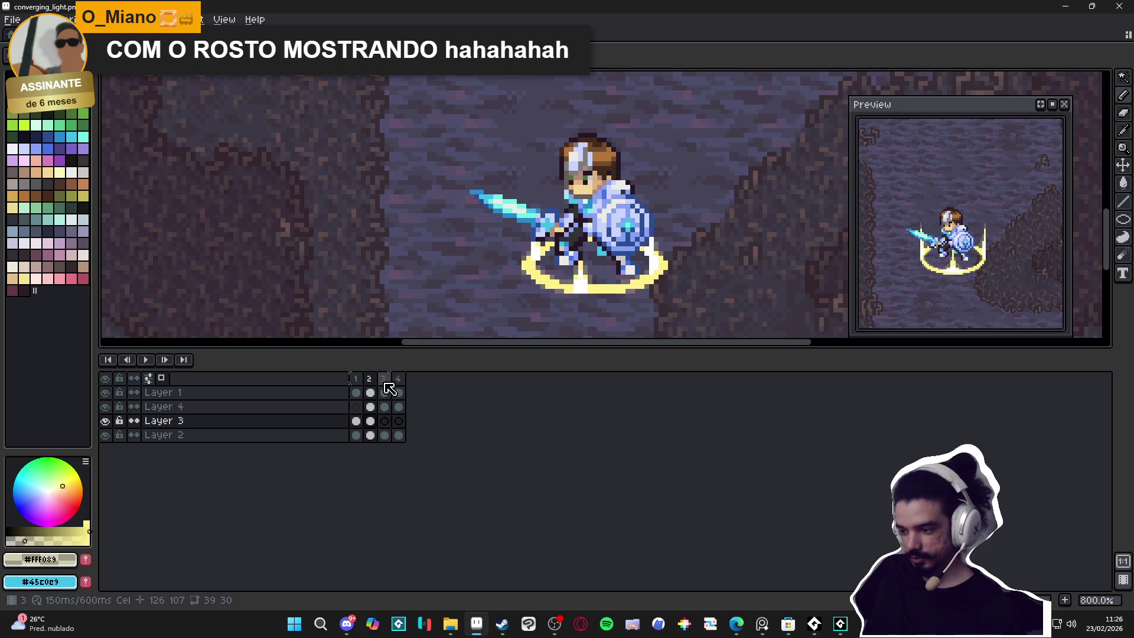
pyautogui.click(384, 420)
pyautogui.press('+')
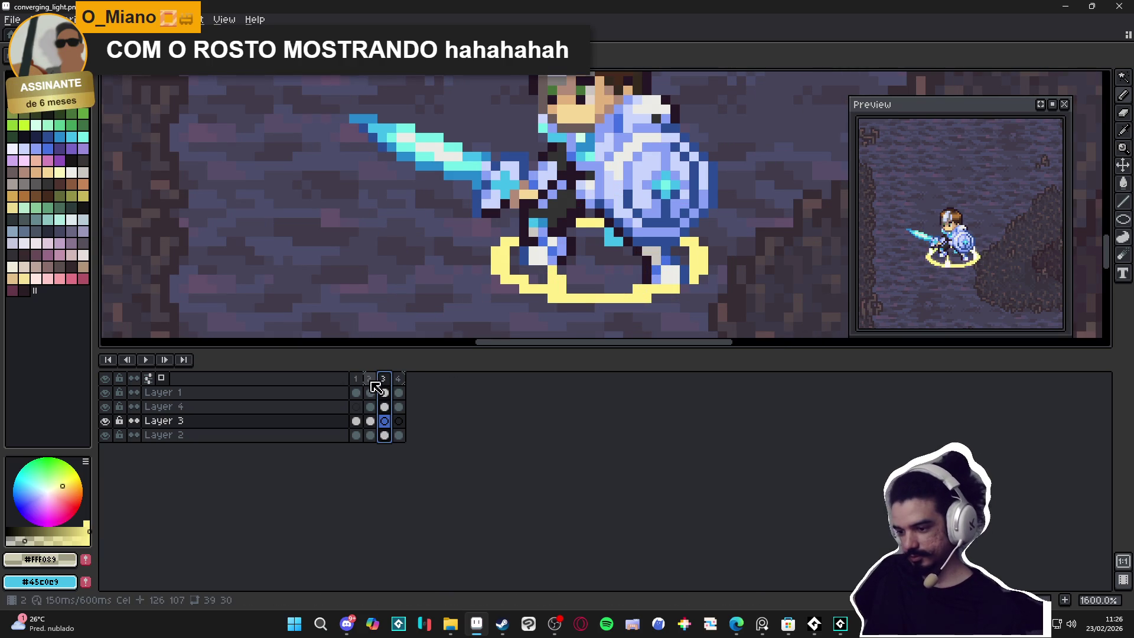
pyautogui.press('Left')
pyautogui.keyDown('alt'); pyautogui.click(581, 280); pyautogui.keyUp('alt')
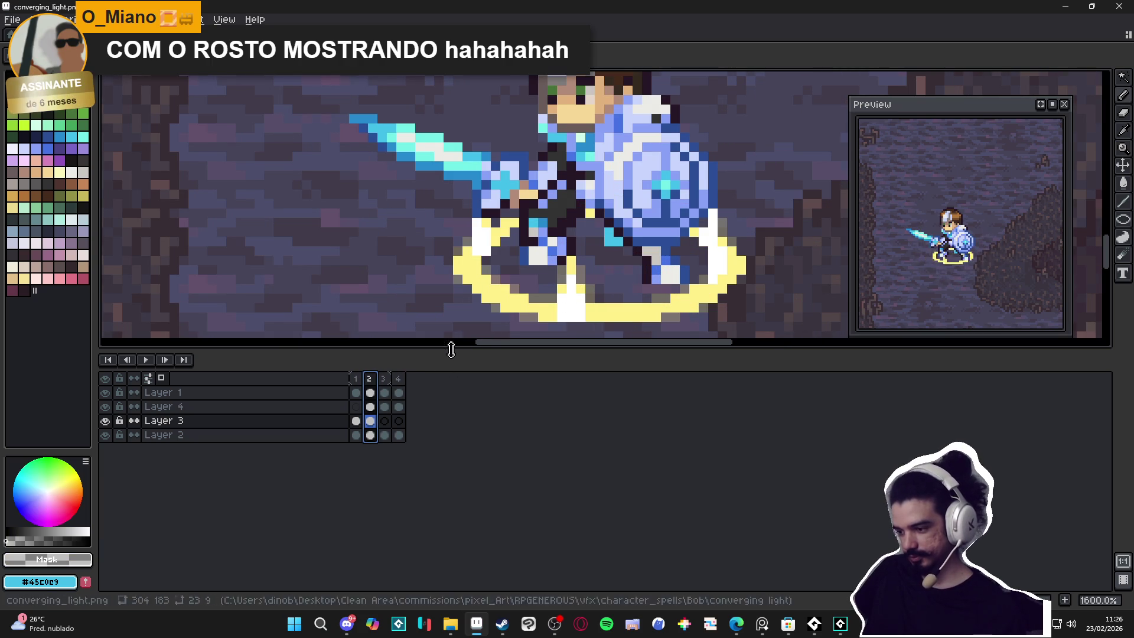
pyautogui.press('Right')
pyautogui.scroll(1, 551, 278)
pyautogui.press('Up')
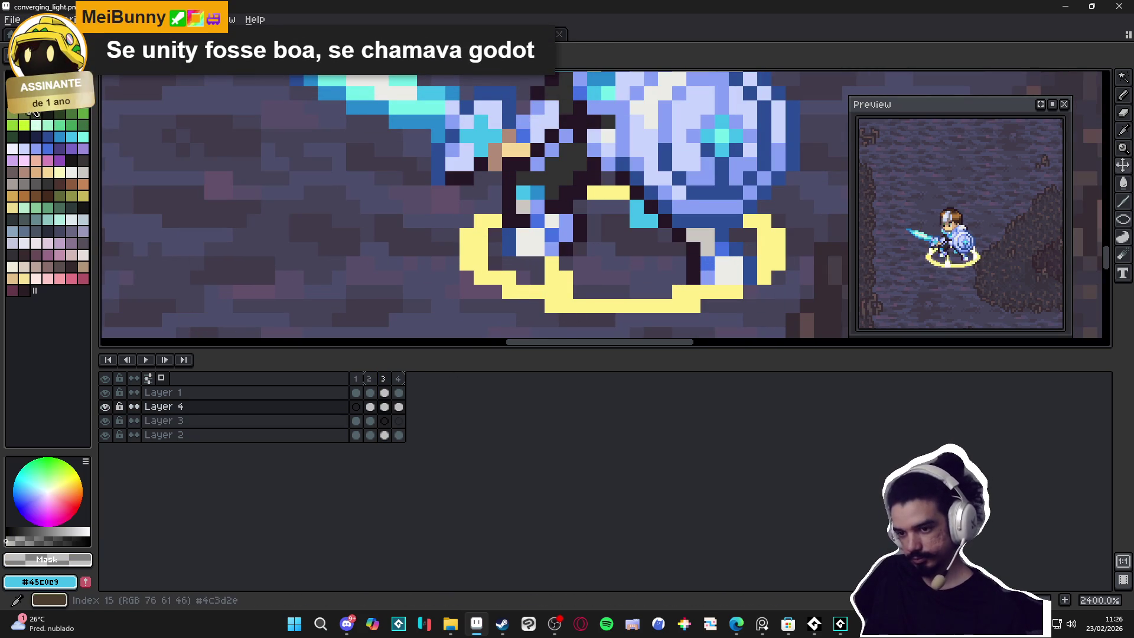
# Step: Paint the ring's bottom pixels white on Layer 4 and save the file
pyautogui.click(24, 90)
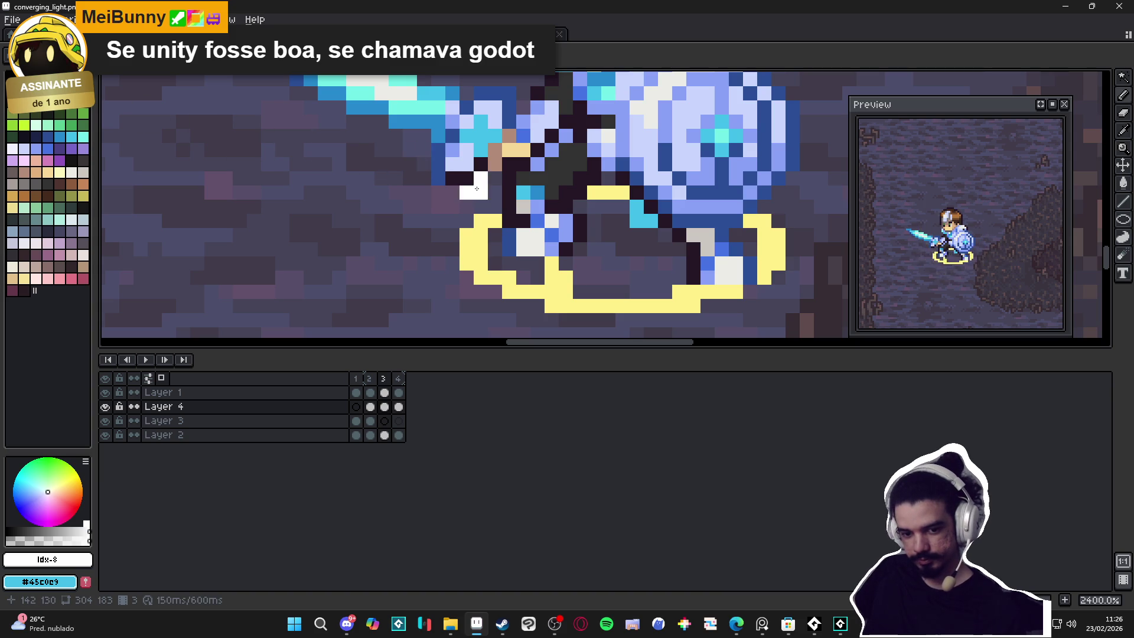
pyautogui.click(564, 307)
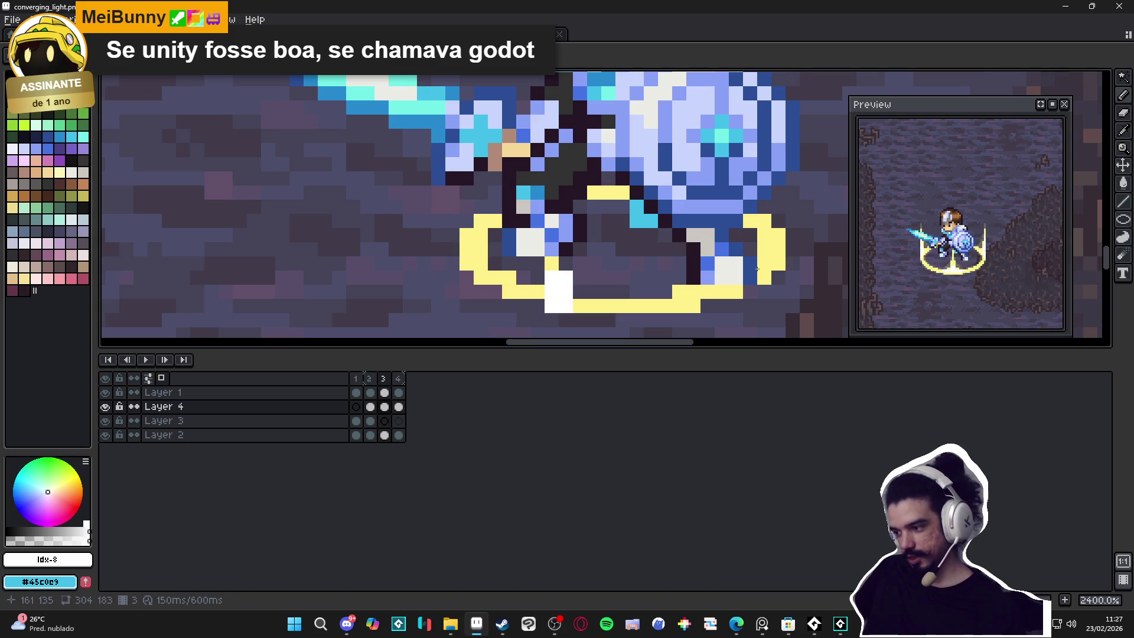
pyautogui.scroll(-2, 564, 263)
pyautogui.scroll(-1, 564, 264)
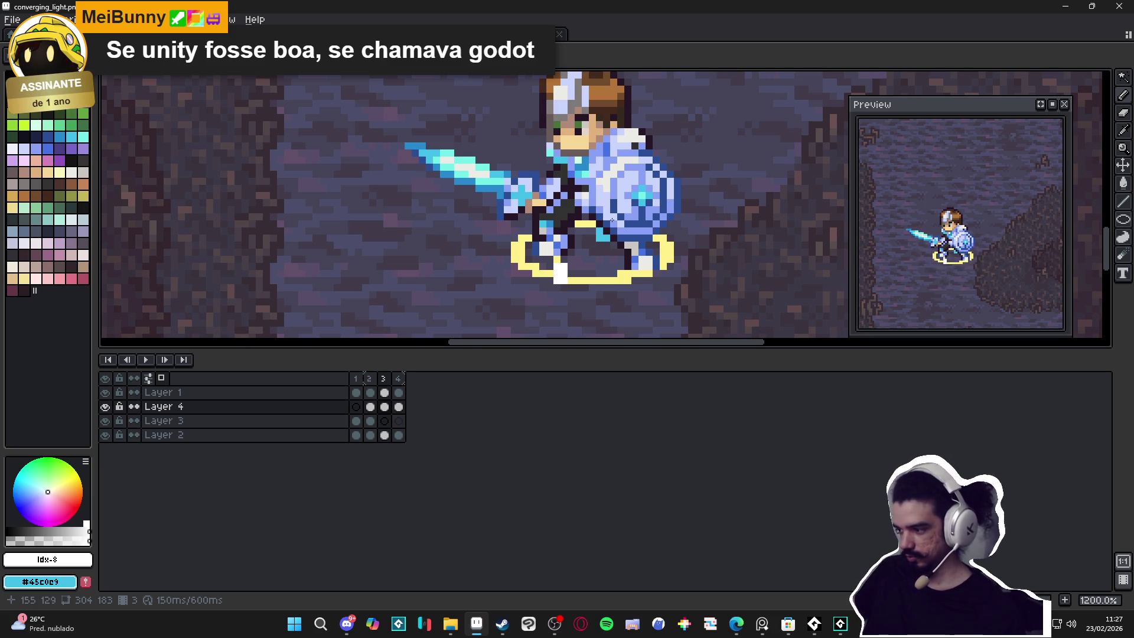
pyautogui.scroll(-3, 612, 219)
pyautogui.scroll(1, 611, 220)
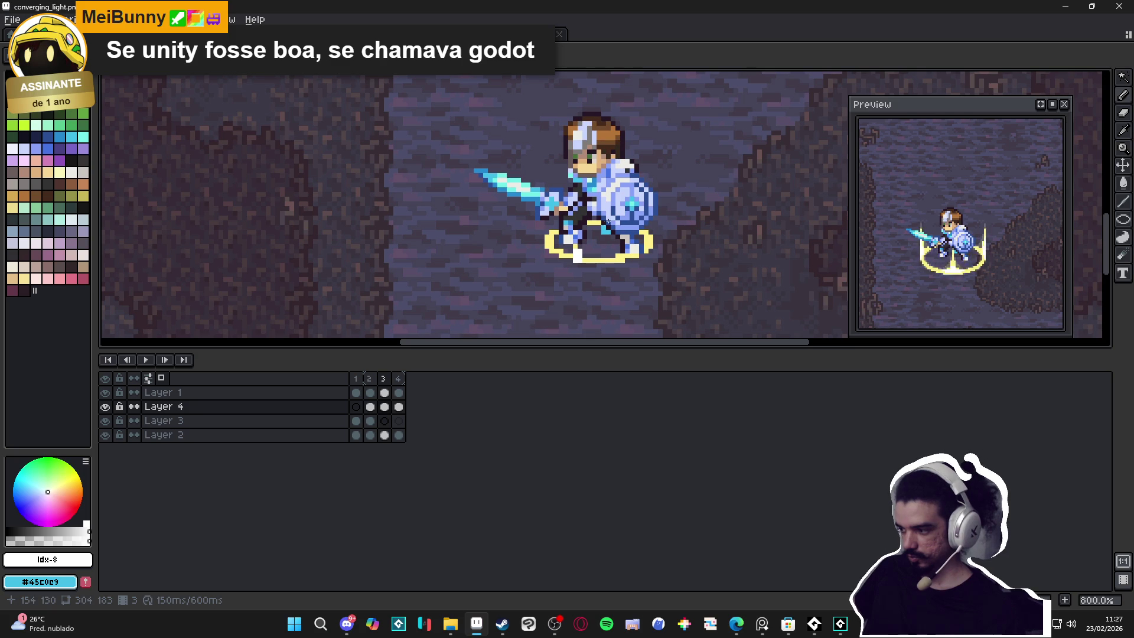
pyautogui.scroll(2, 540, 242)
pyautogui.hotkey('ctrl', 's')
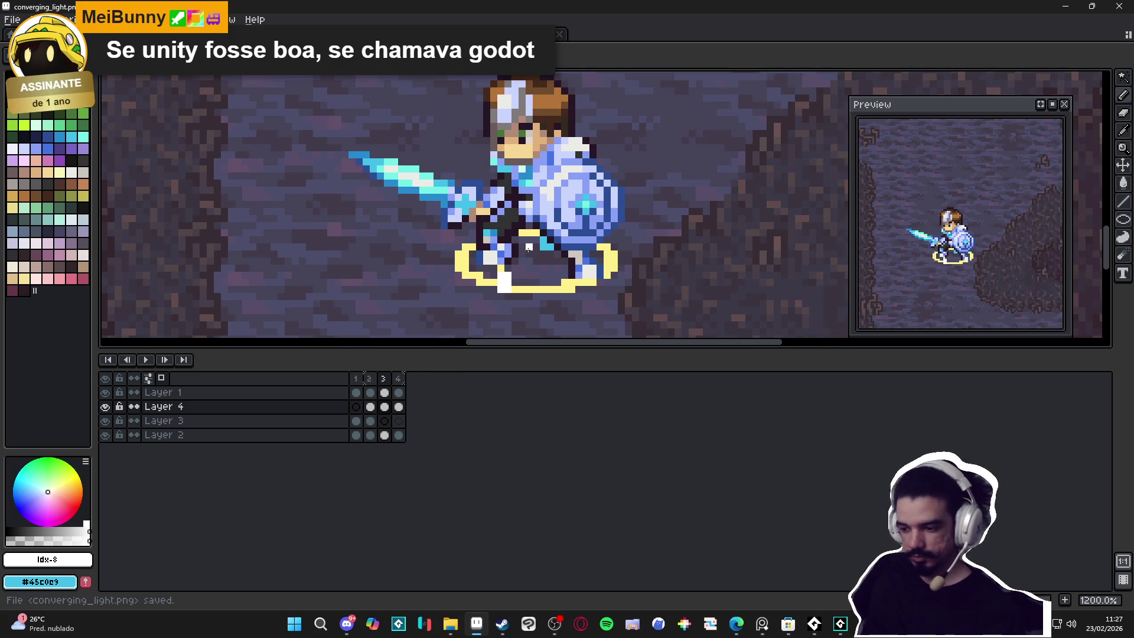
# Step: Move to frame 2 on Layer 3 and sample the ring's yellow
pyautogui.scroll(1, 492, 284)
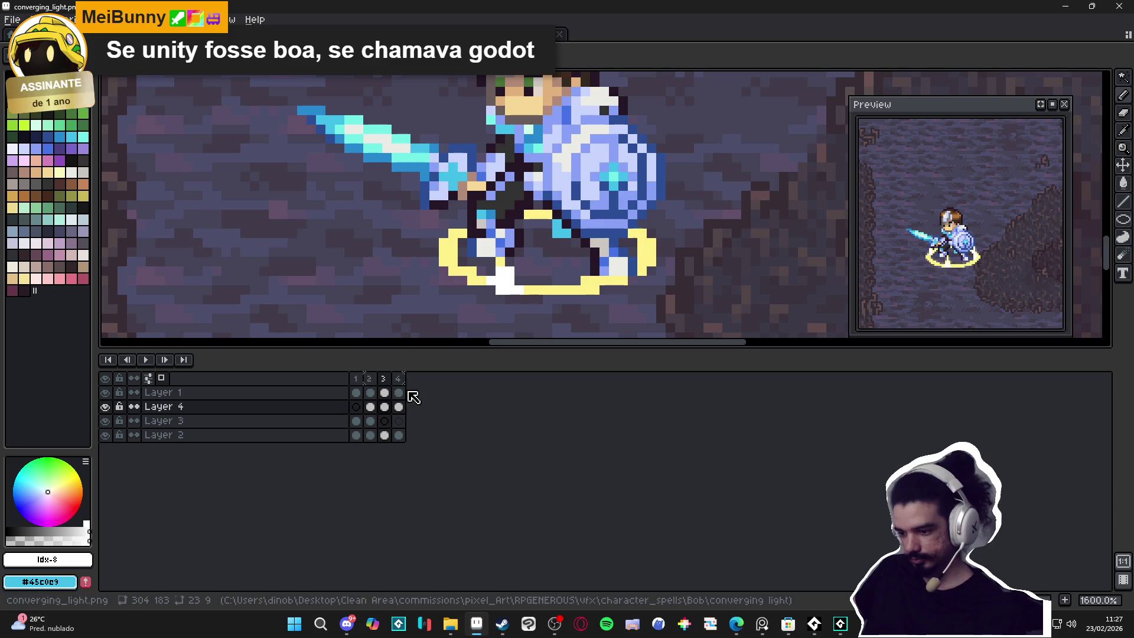
pyautogui.click(370, 384)
pyautogui.click(384, 384)
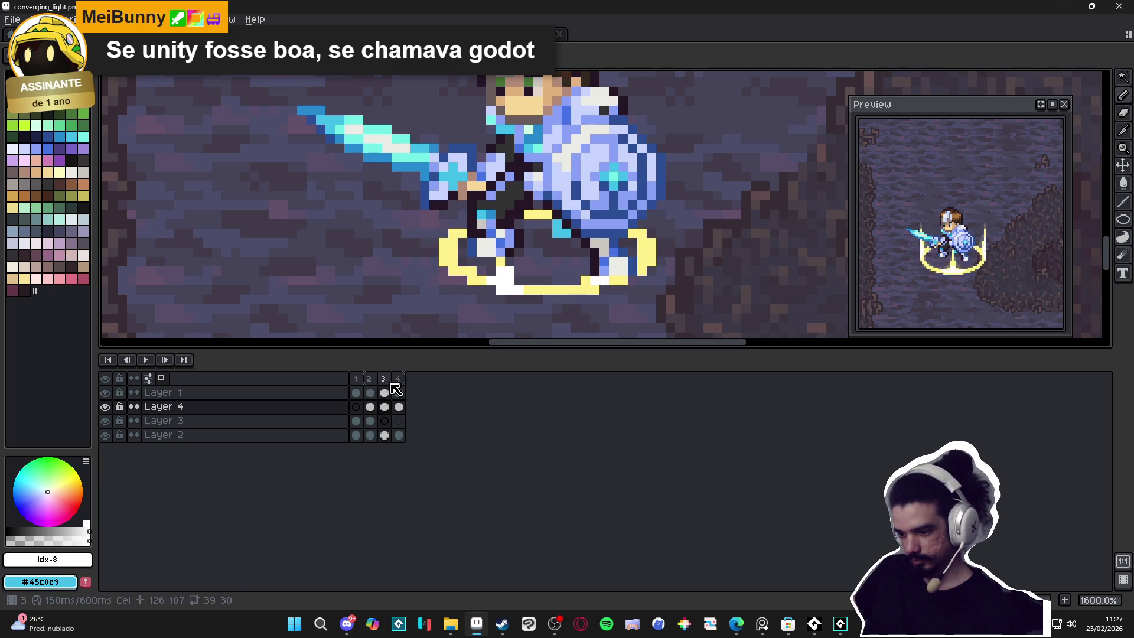
pyautogui.press('Left')
pyautogui.scroll(2, 478, 309)
pyautogui.press('Down')
pyautogui.keyDown('alt'); pyautogui.click(478, 304); pyautogui.keyUp('alt')
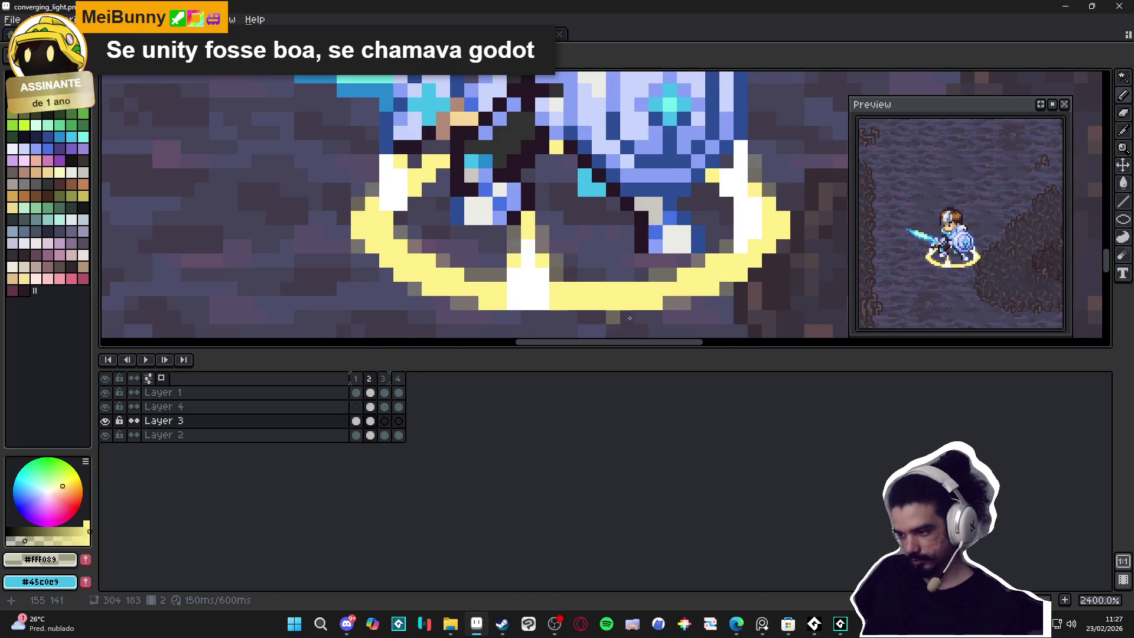
# Step: On frame 3, add dark shading outside the ring's lower-left edge and save
pyautogui.click(384, 378)
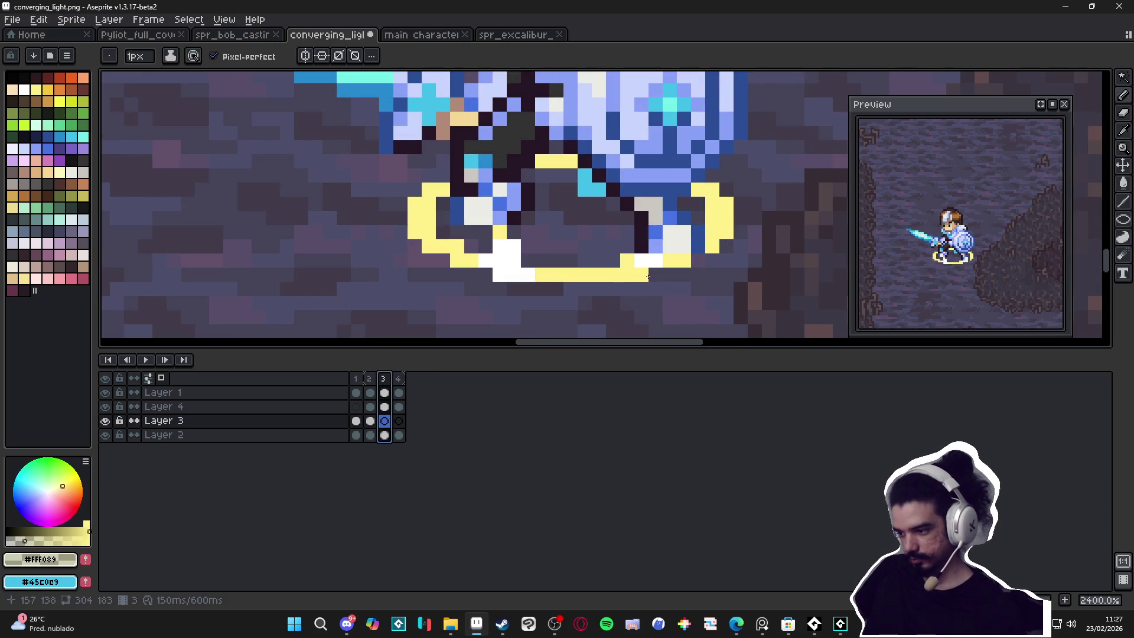
pyautogui.moveTo(485, 274); pyautogui.dragTo(471, 275)
pyautogui.click(443, 260)
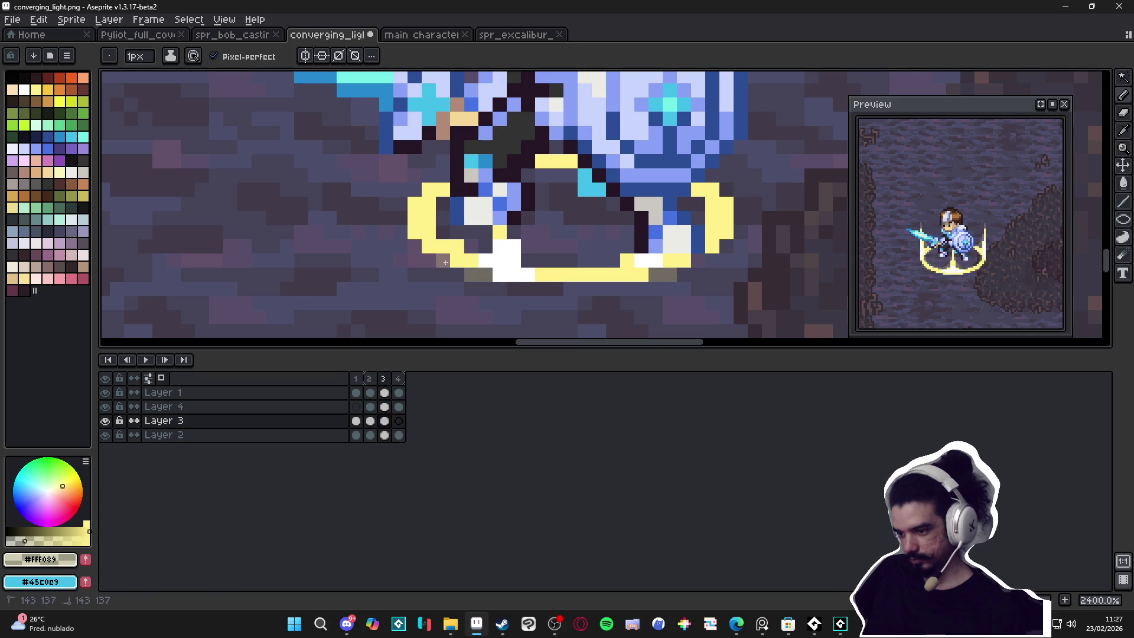
pyautogui.hotkey('ctrl', 's')
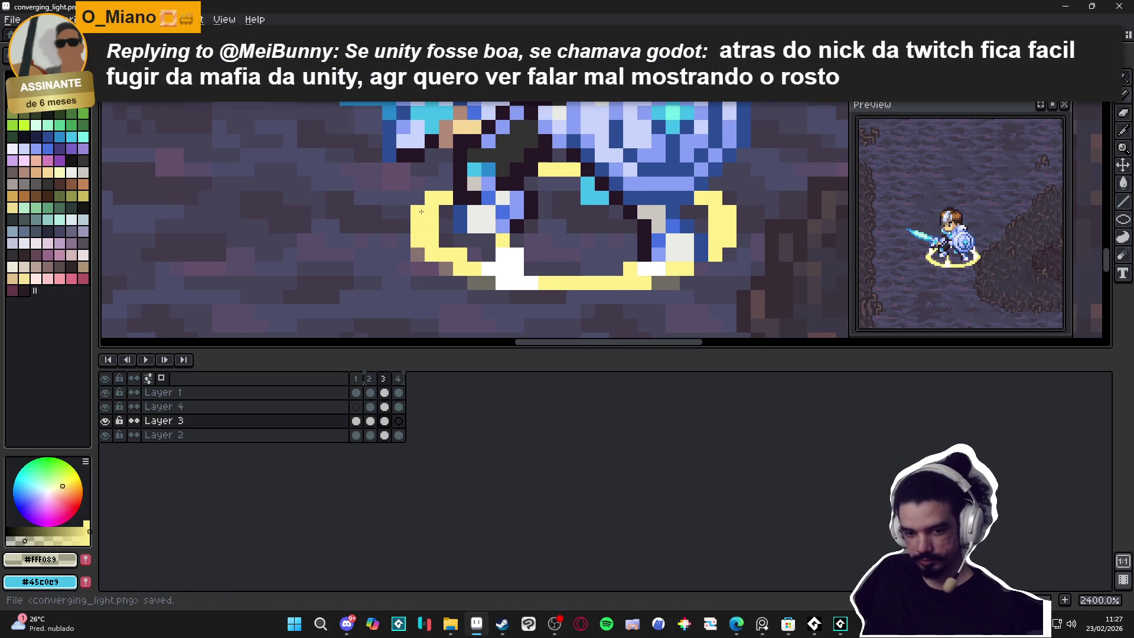
# Step: Fill a yellow pixel into the gap at the ring's upper-left
pyautogui.click(419, 199)
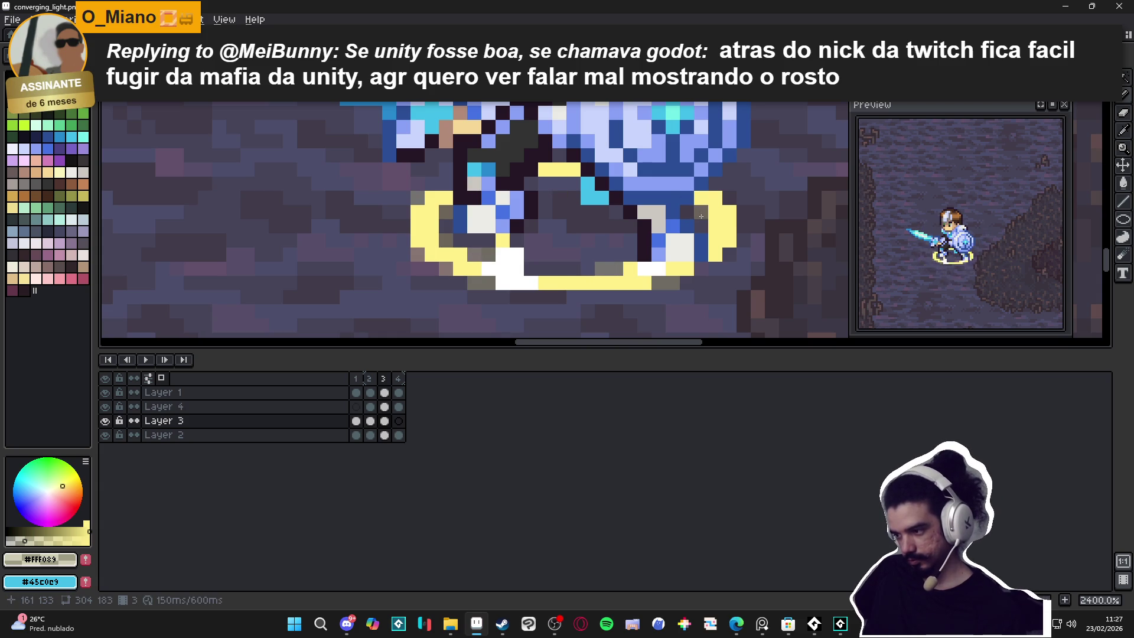
pyautogui.click(718, 190)
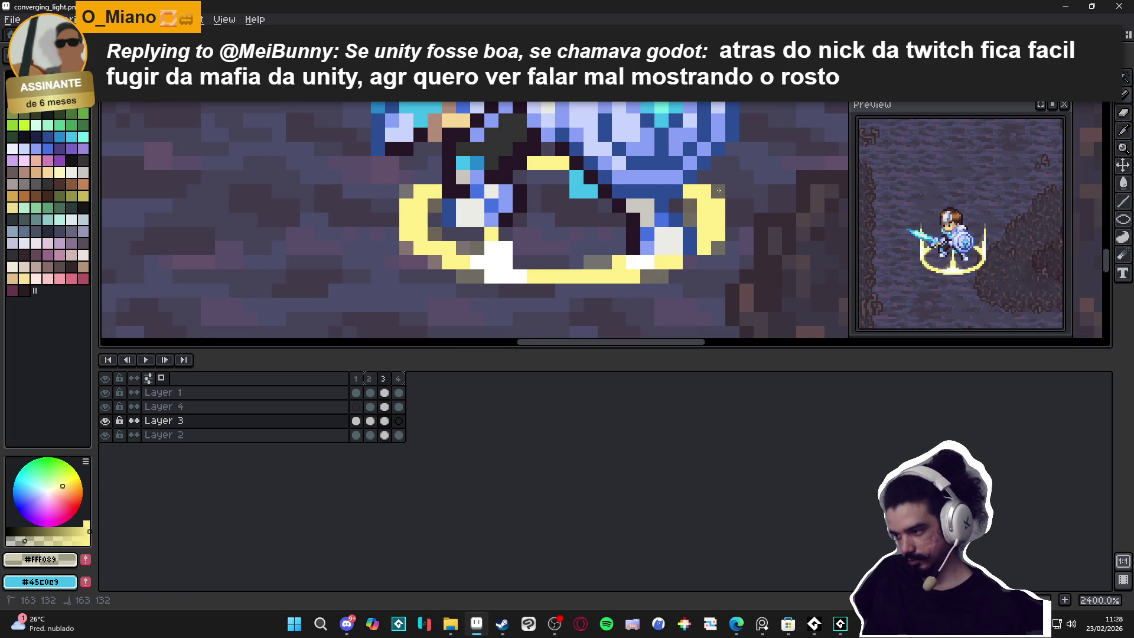
pyautogui.scroll(-3, 718, 190)
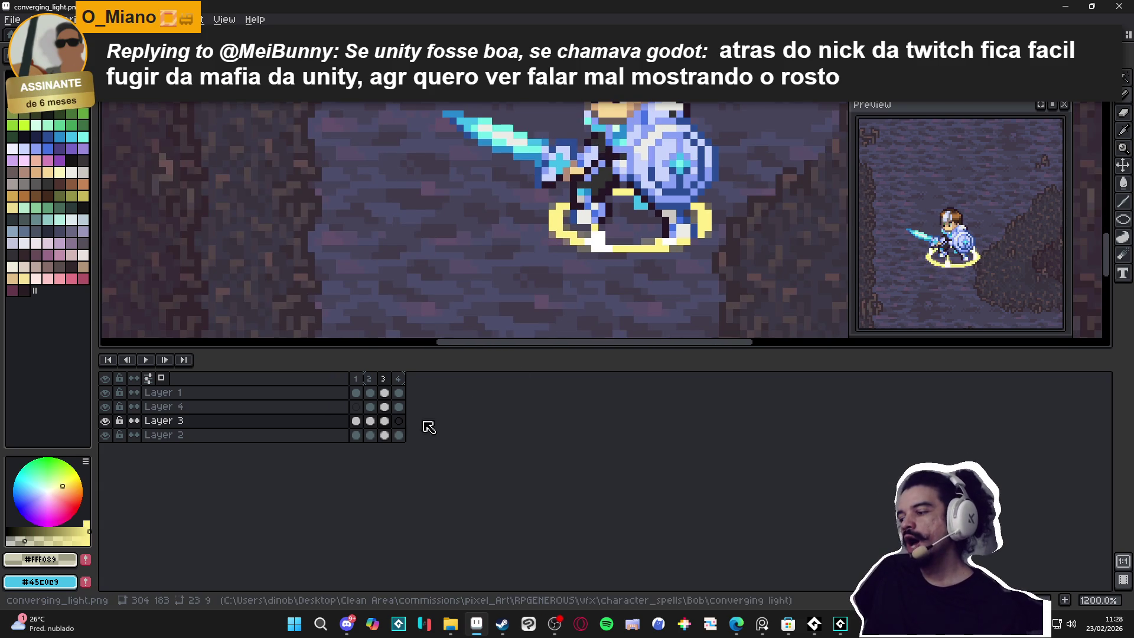
# Step: Show frame 4 and zoom and pan to centre its smallest, flattened ring
pyautogui.click(399, 378)
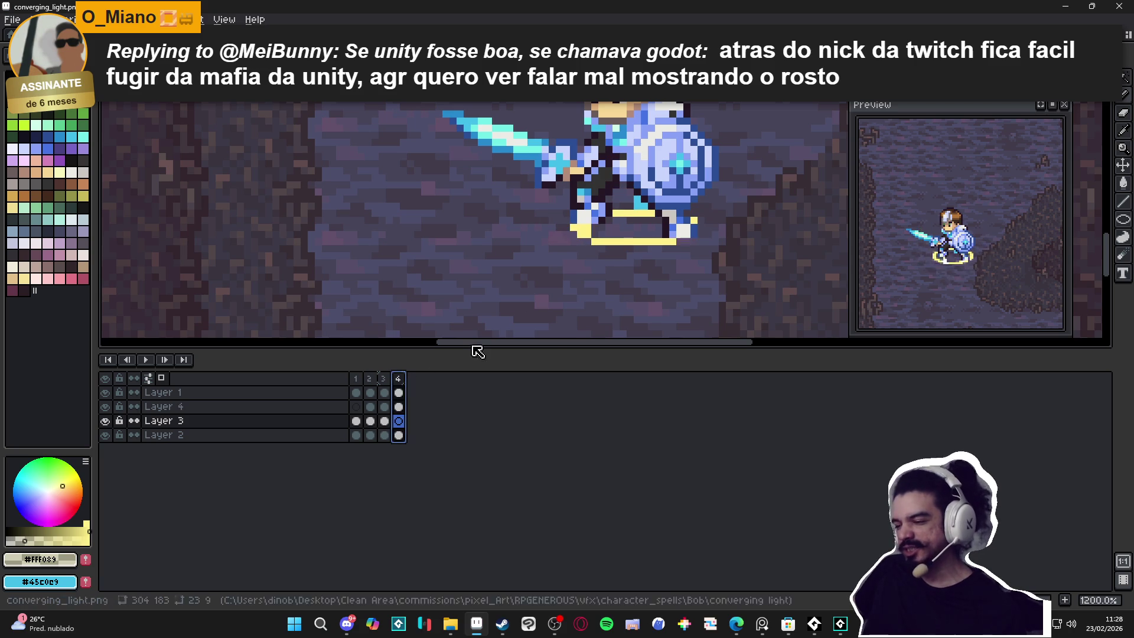
pyautogui.scroll(3, 616, 231)
pyautogui.moveTo(691, 219); pyautogui.dragTo(555, 251)
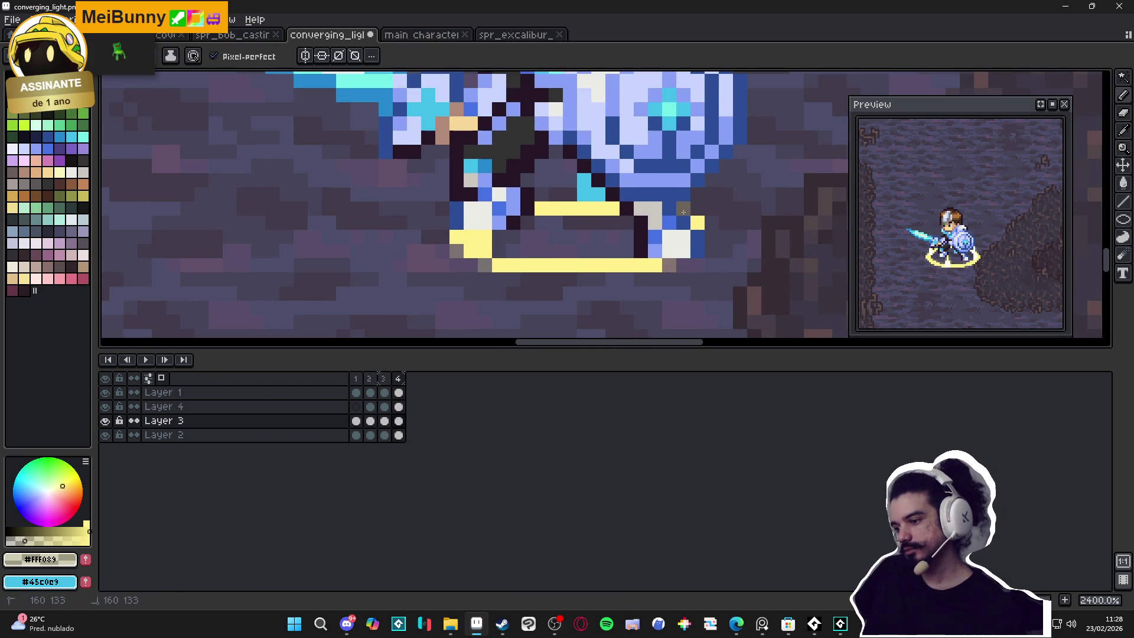
pyautogui.scroll(-3, 542, 275)
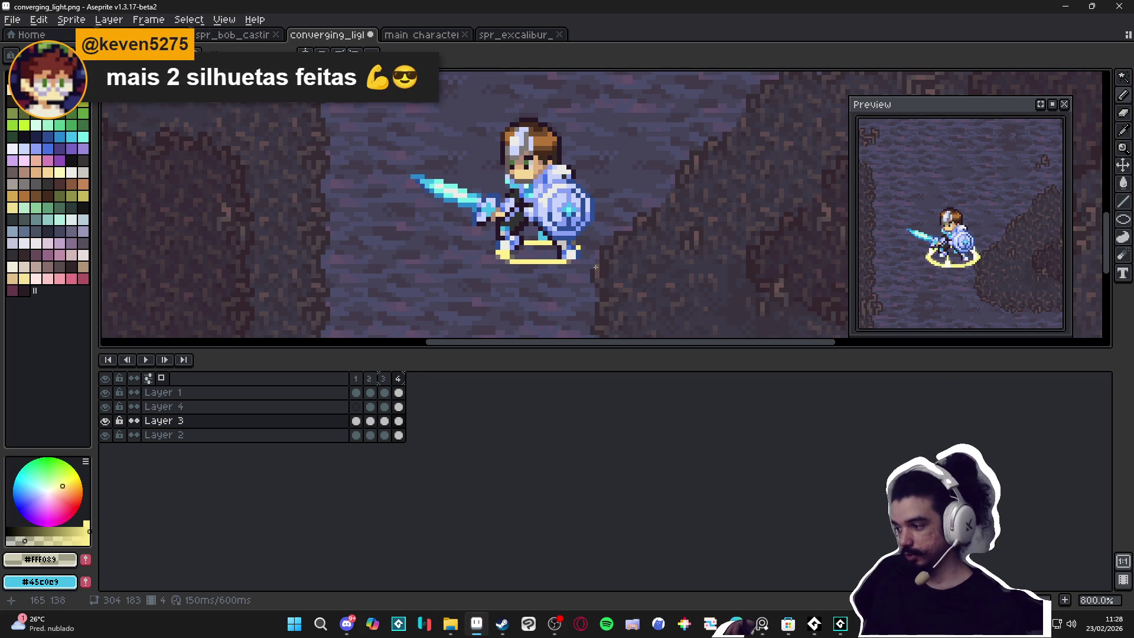
# Step: Save converging_light.png again after refocusing the editor, then zoom out to 500%
pyautogui.hotkey('ctrl', 's')
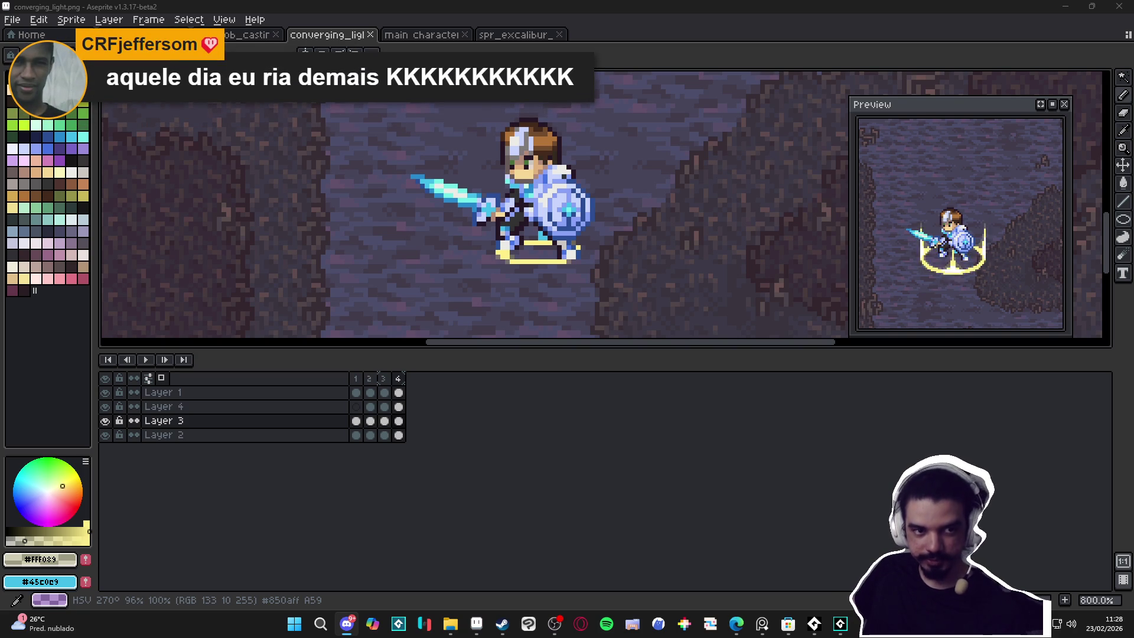
pyautogui.click(668, 209)
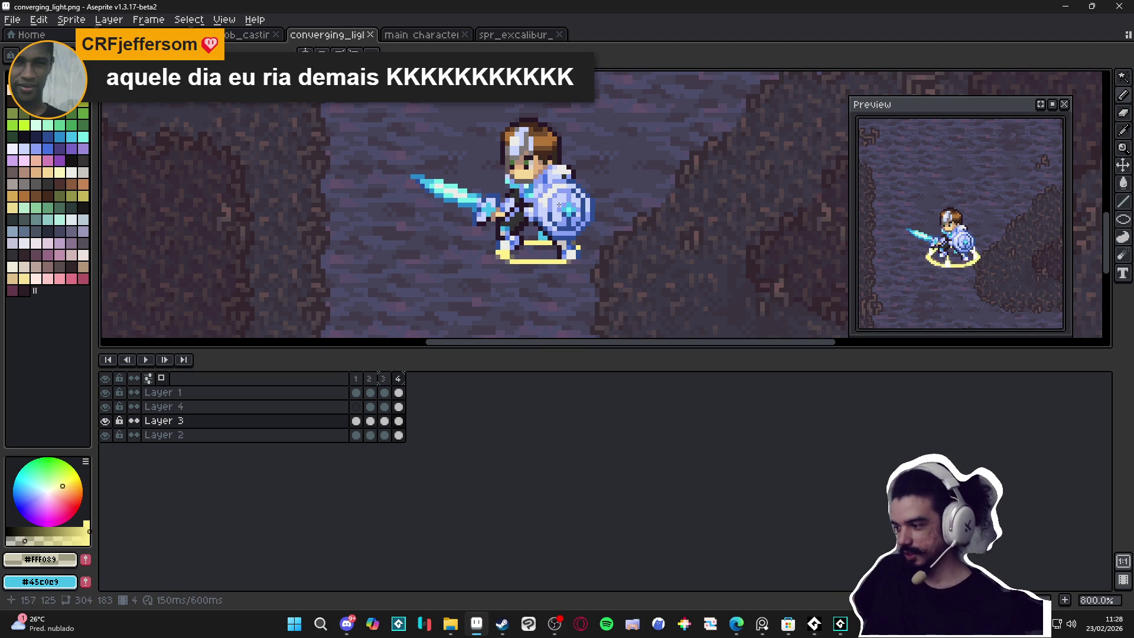
pyautogui.hotkey('ctrl', 's')
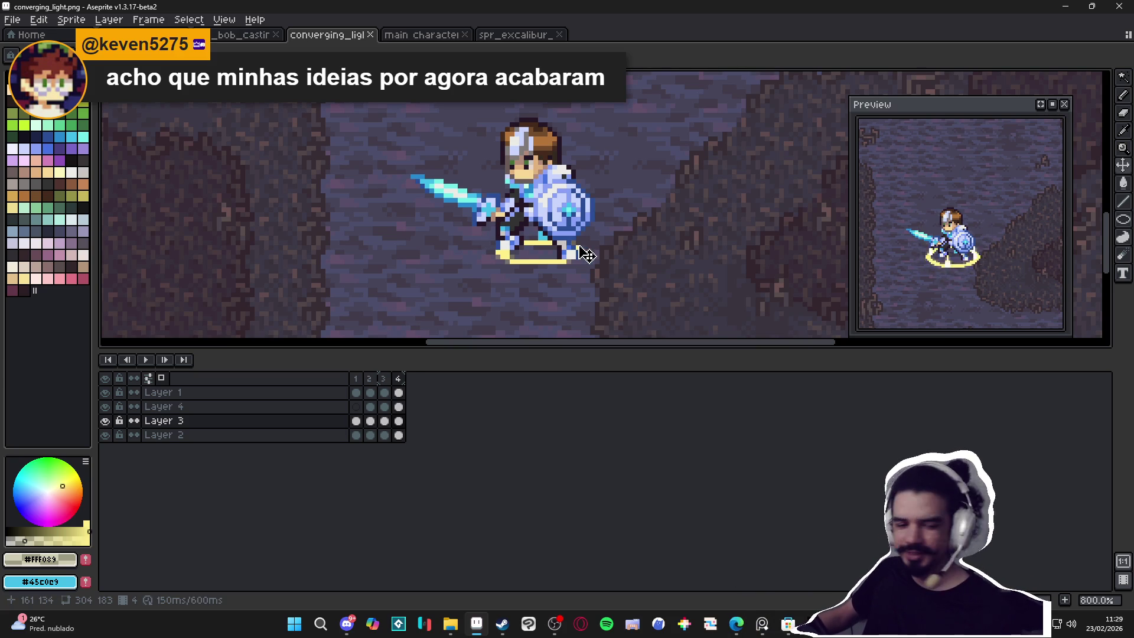
pyautogui.scroll(-2, 592, 268)
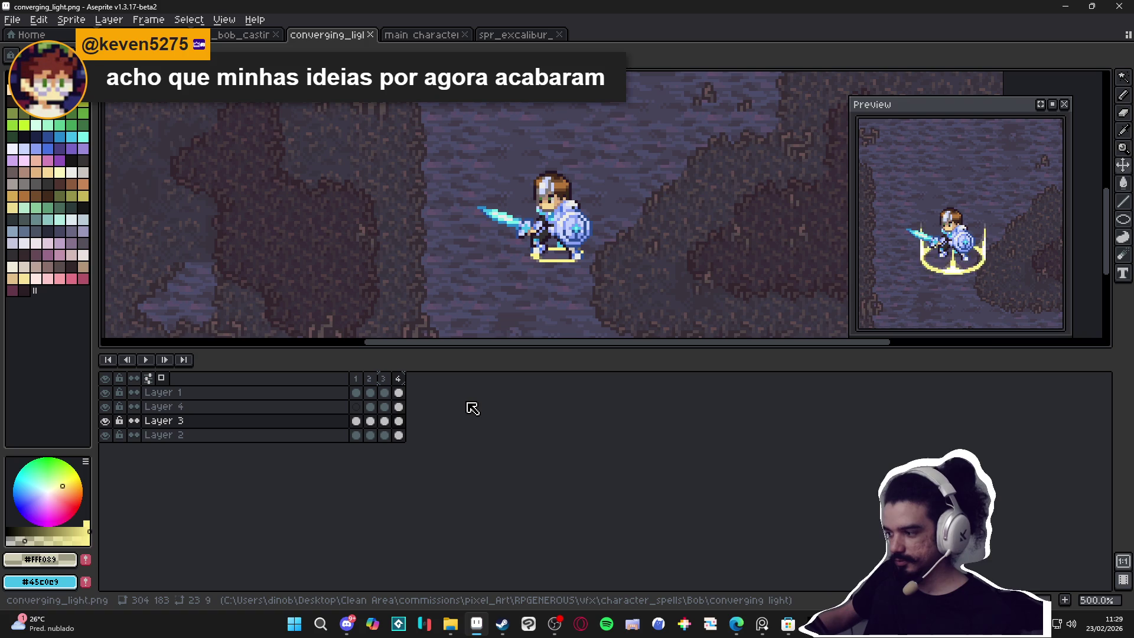
# Step: Step through frames 1, 2 and 4, briefly hiding and reshowing Layer 3's ring
pyautogui.click(362, 379)
pyautogui.click(370, 378)
pyautogui.click(105, 421)
pyautogui.click(105, 420)
pyautogui.click(398, 378)
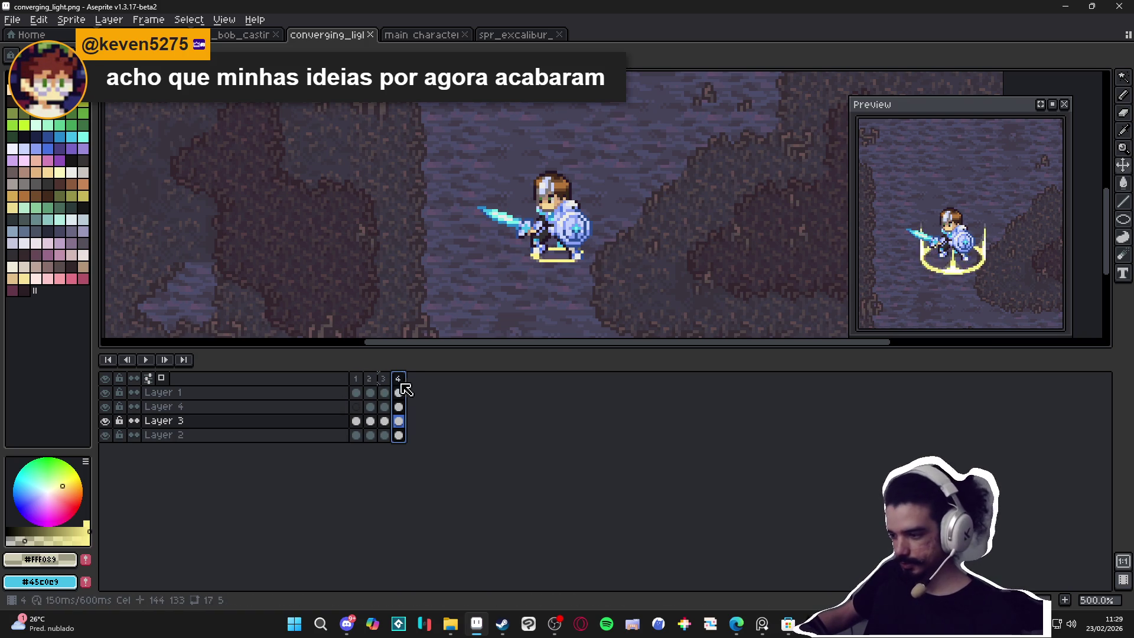
pyautogui.scroll(4, 533, 263)
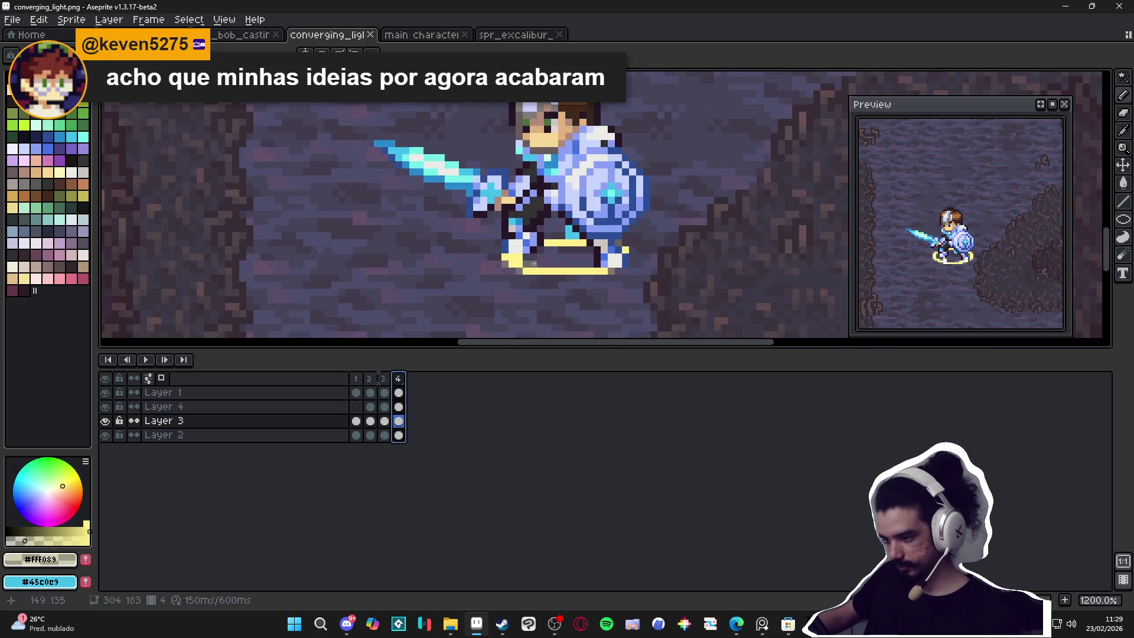
# Step: Review the shrinking ring across frames 1–4, save converging_light.png, then hide Layer 4
pyautogui.click(357, 379)
pyautogui.click(371, 381)
pyautogui.click(384, 378)
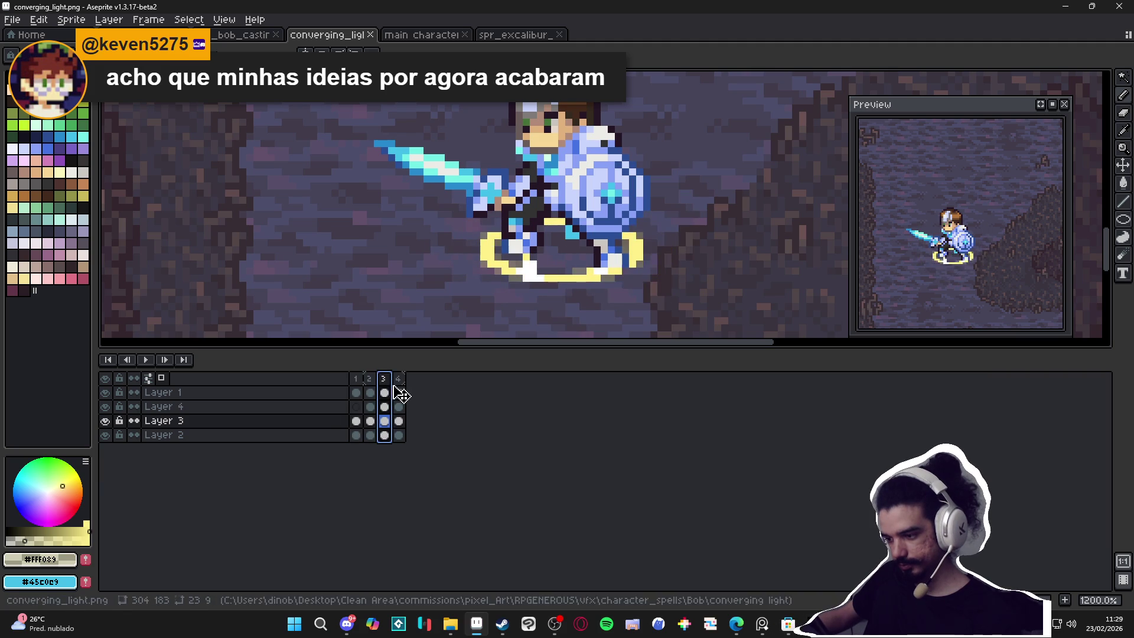
pyautogui.click(398, 378)
pyautogui.scroll(-4, 498, 298)
pyautogui.hotkey('ctrl', 's')
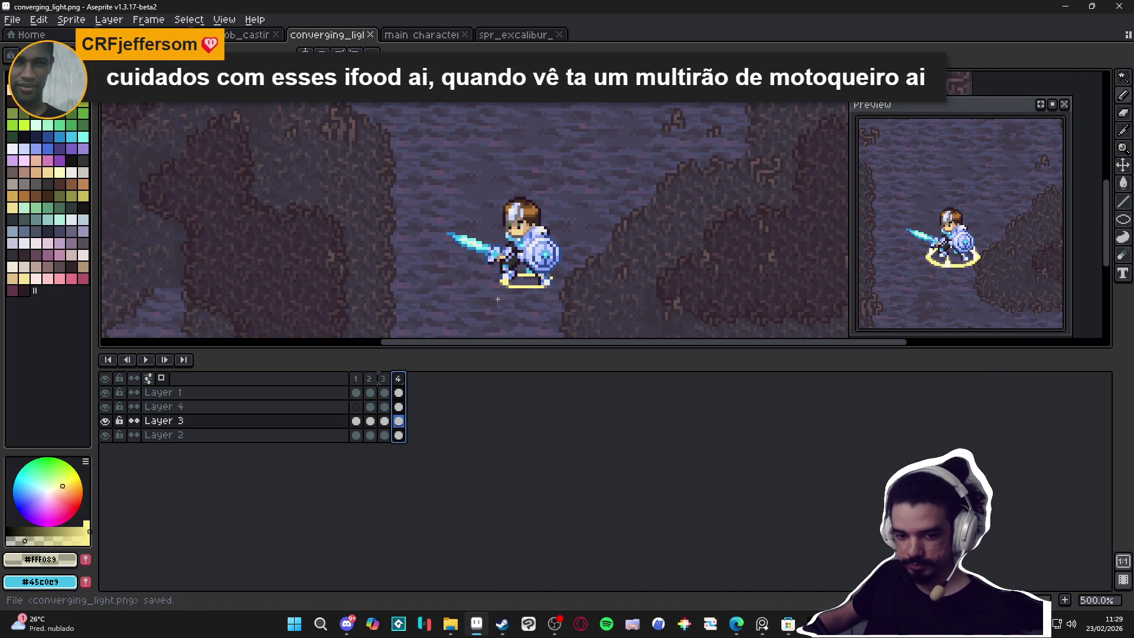
pyautogui.click(109, 407)
pyautogui.click(110, 408)
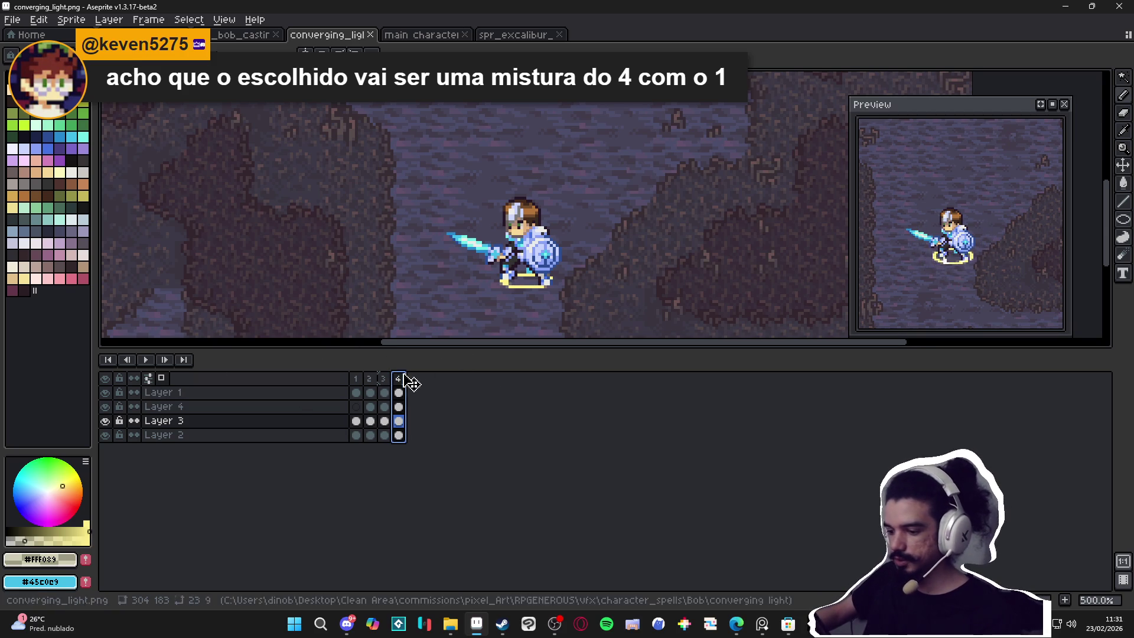
pyautogui.click(356, 378)
pyautogui.scroll(-1, 514, 286)
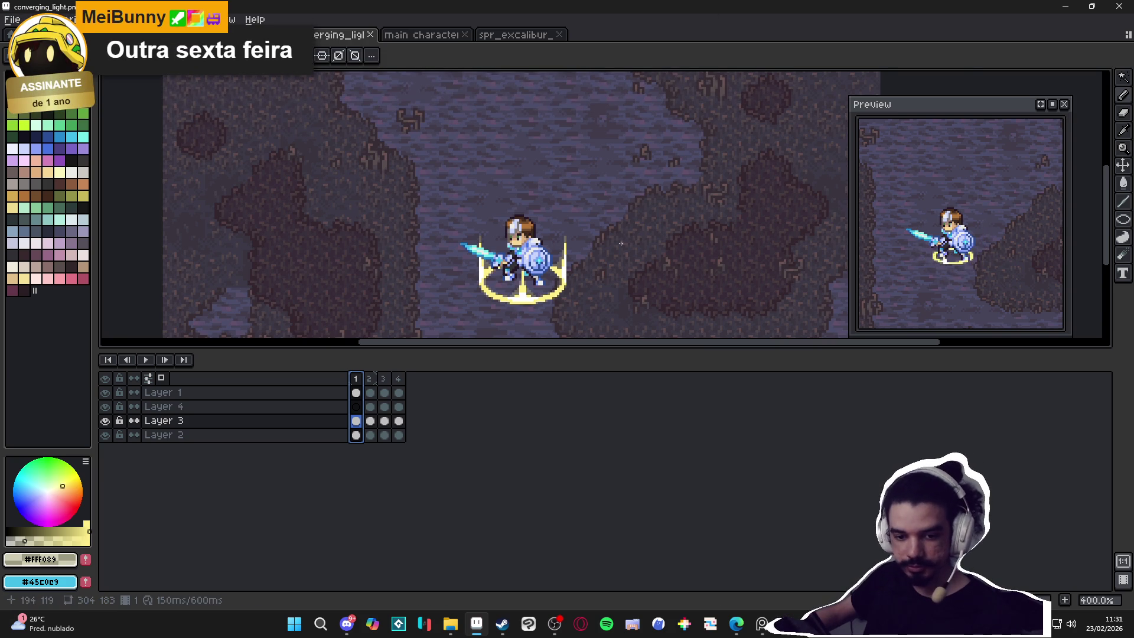
pyautogui.hotkey('ctrl', 's')
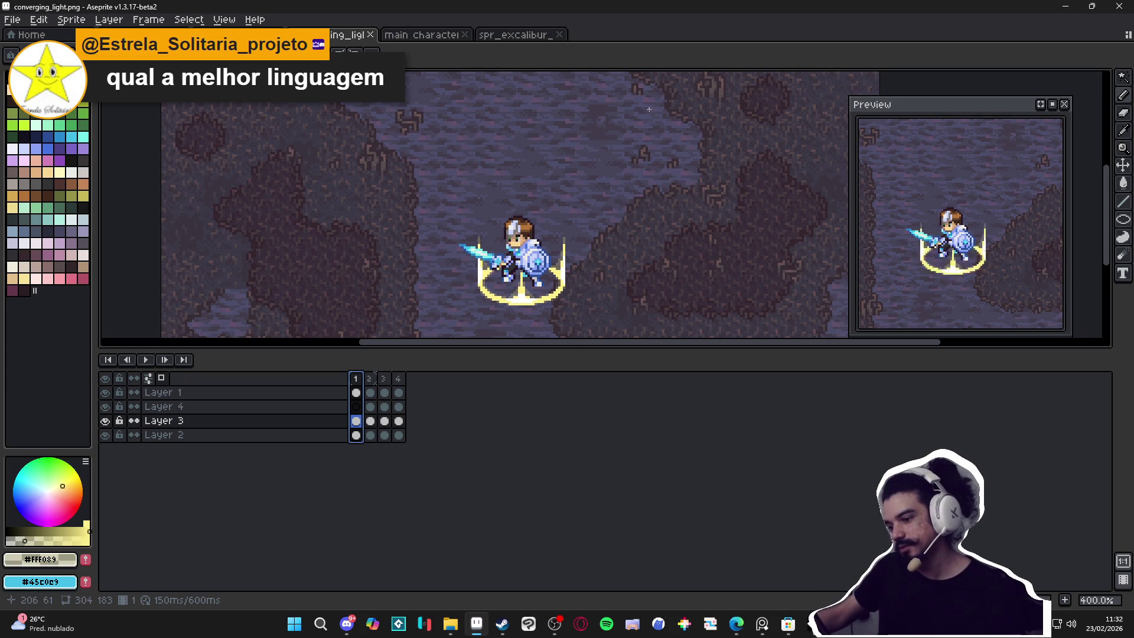
pyautogui.click(370, 378)
pyautogui.click(384, 379)
pyautogui.click(399, 379)
pyautogui.hotkey('ctrl', 's')
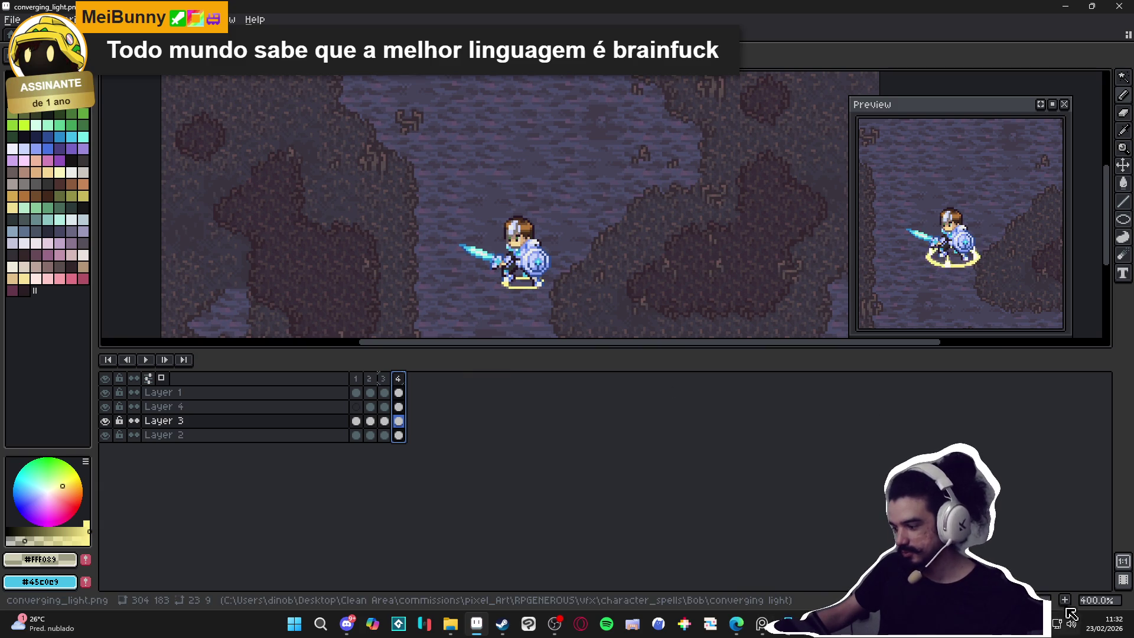
# Step: Add a fifth frame and scale Layer 4's yellow ring down to about 60%
pyautogui.hotkey('alt', 'n')
pyautogui.scroll(5, 527, 290)
pyautogui.click(542, 278)
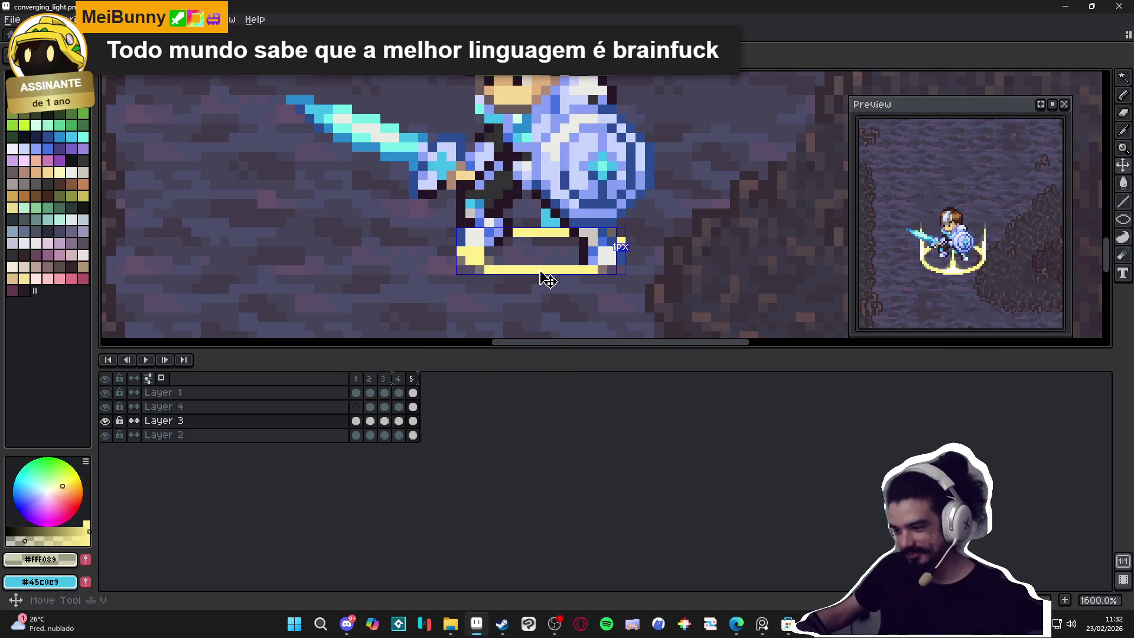
pyautogui.hotkey('alt', 'Up')
pyautogui.press('m')
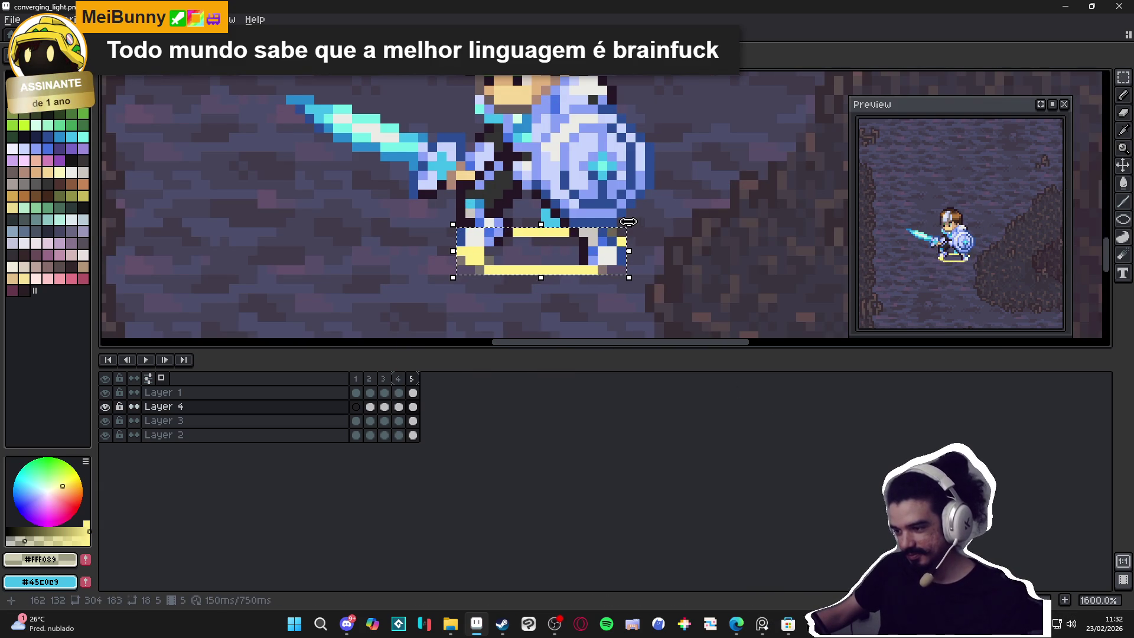
pyautogui.moveTo(632, 230); pyautogui.dragTo(601, 240)
pyautogui.hotkey('ctrl', 'd')
# Step: Fill the small ring with yellow pencil pixels into a solid patch, then save
pyautogui.press('b')
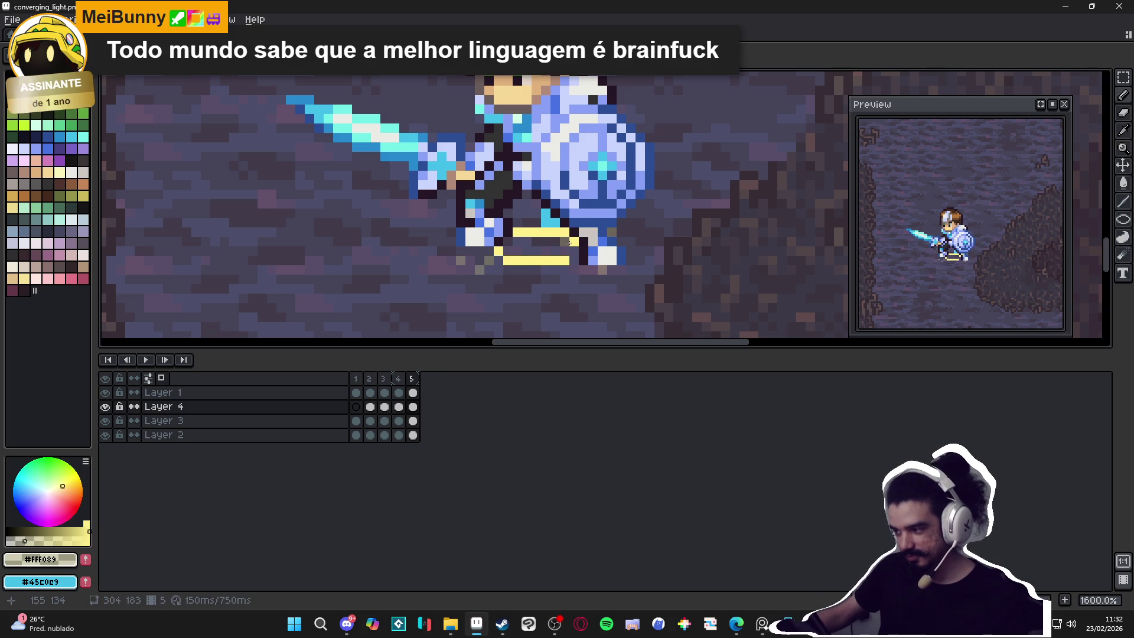
pyautogui.moveTo(570, 245); pyautogui.dragTo(516, 251)
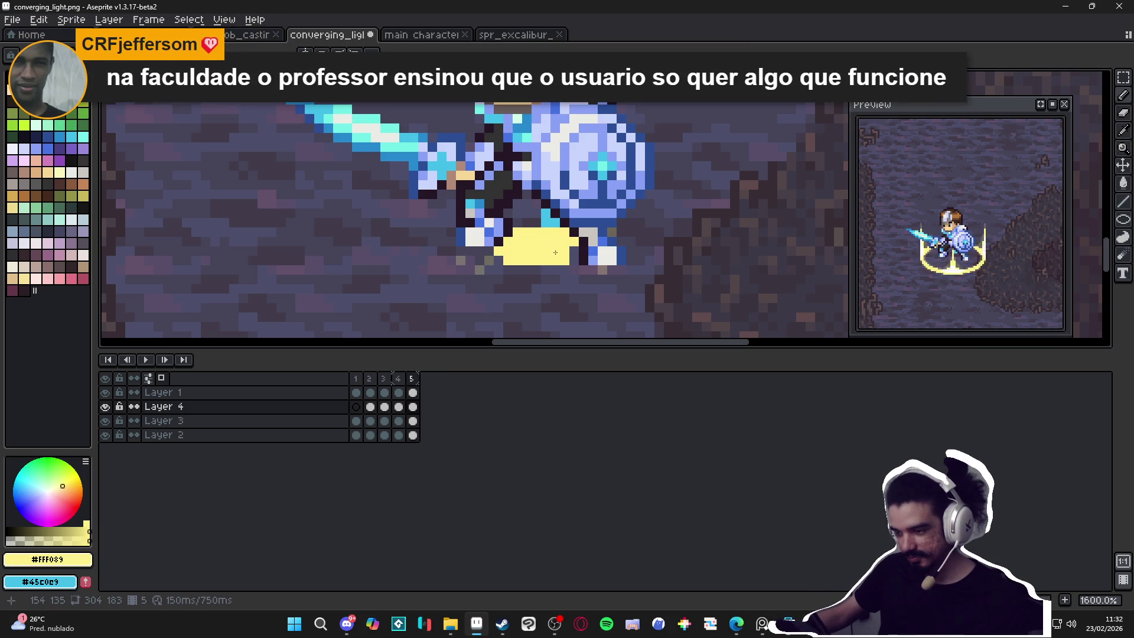
pyautogui.scroll(-1, 572, 254)
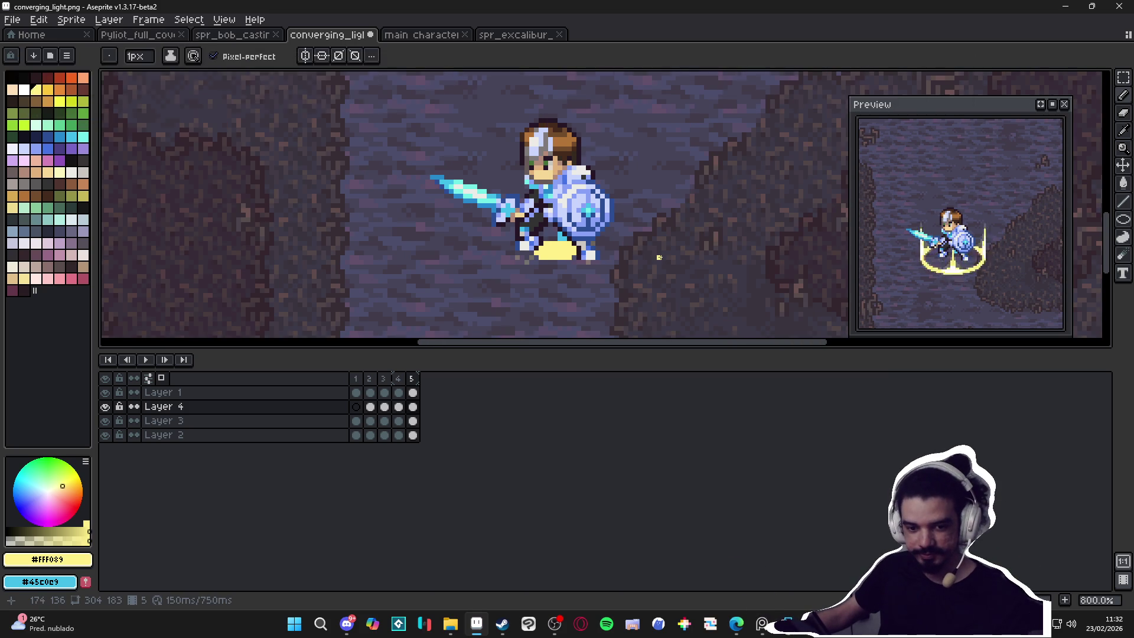
pyautogui.hotkey('ctrl', 's')
pyautogui.scroll(-2, 667, 257)
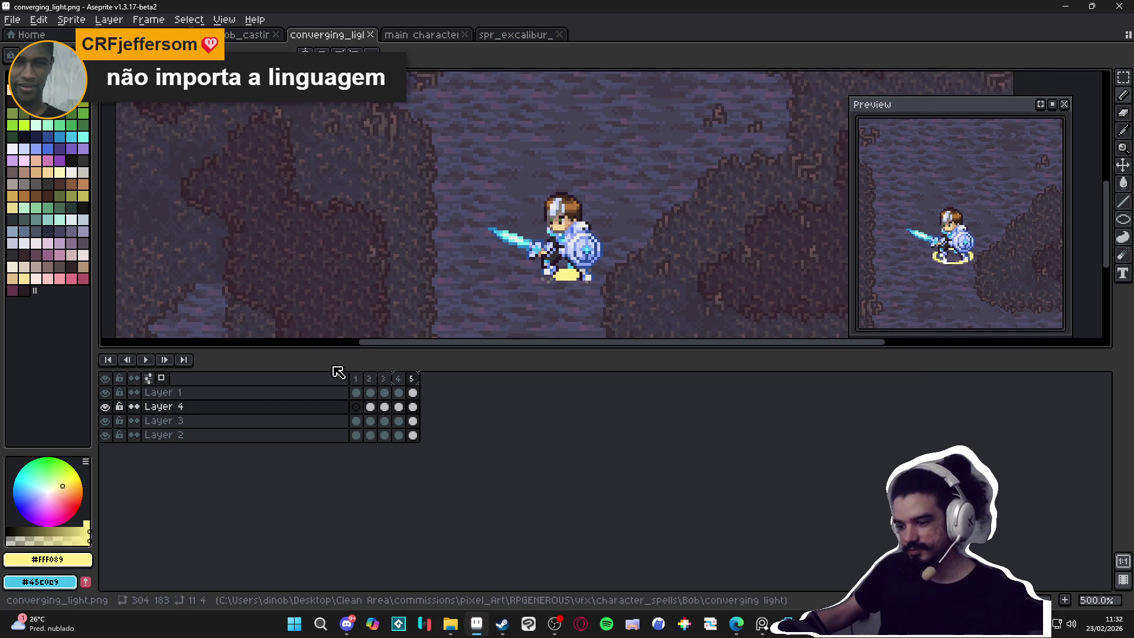
# Step: Toggle Layer 4's ring off and on across frames 1–2, then open Layer 4's context menu
pyautogui.click(355, 379)
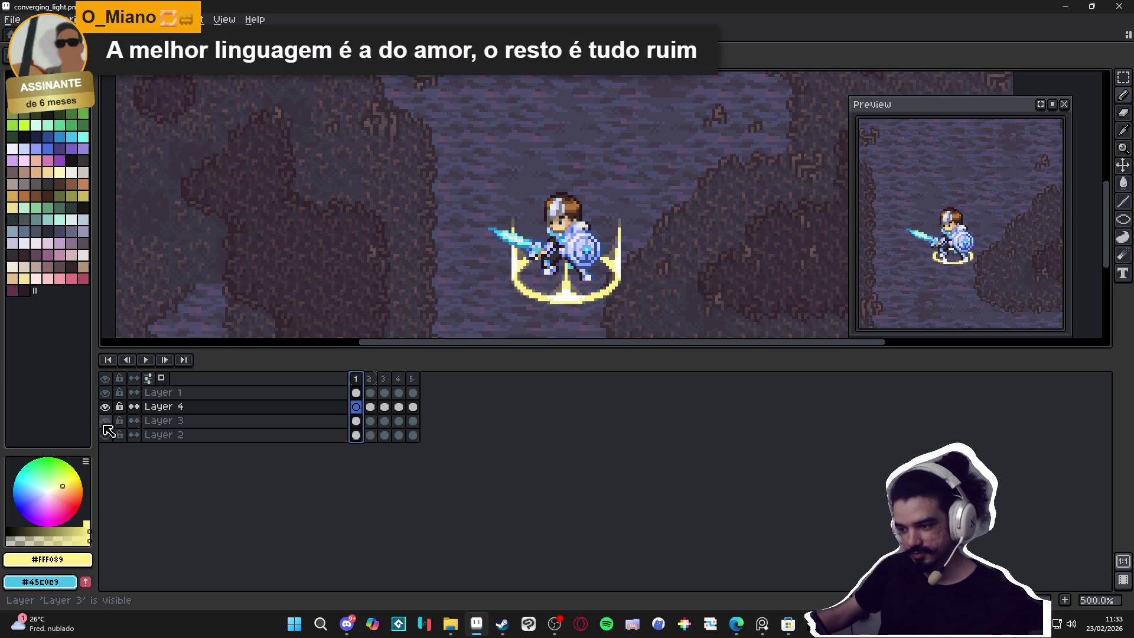
pyautogui.click(106, 407)
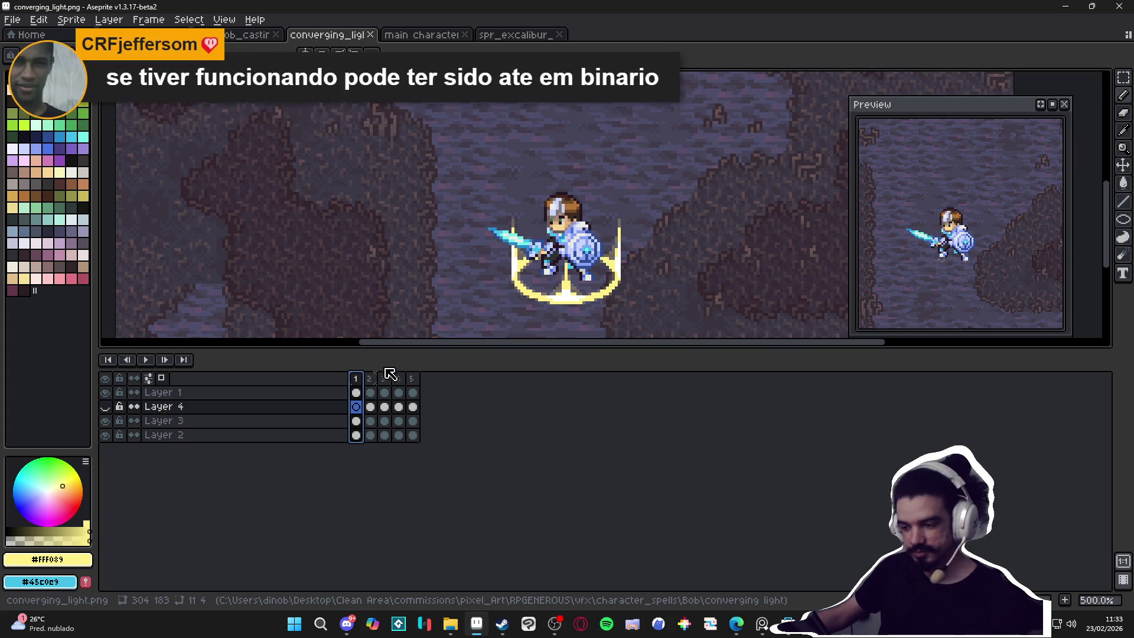
pyautogui.click(369, 378)
pyautogui.click(105, 406)
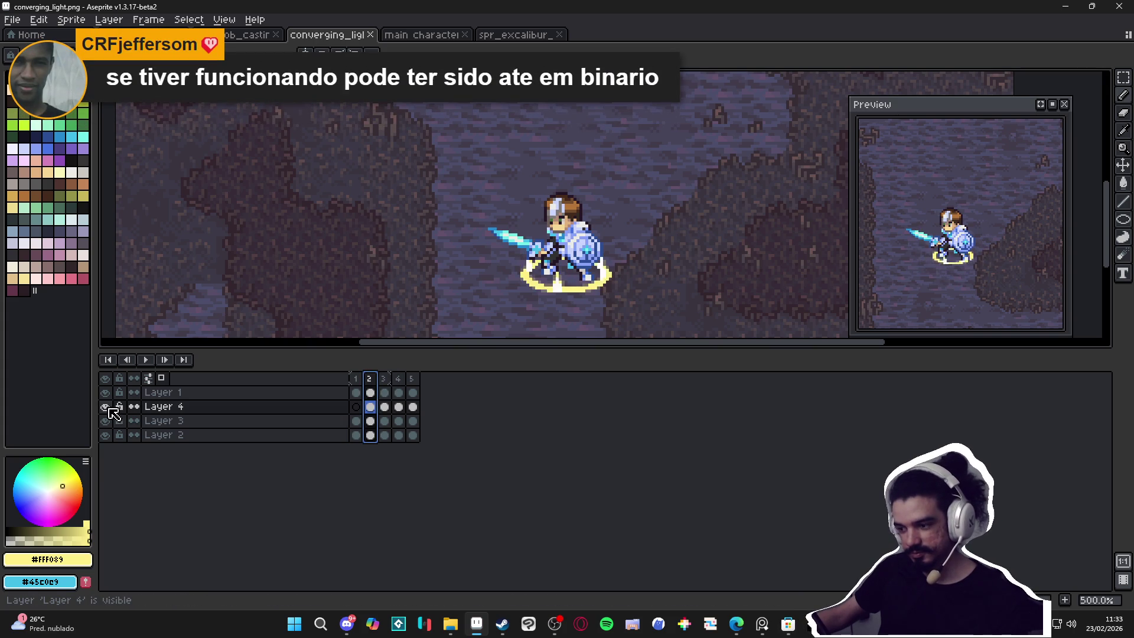
pyautogui.rightClick(167, 407)
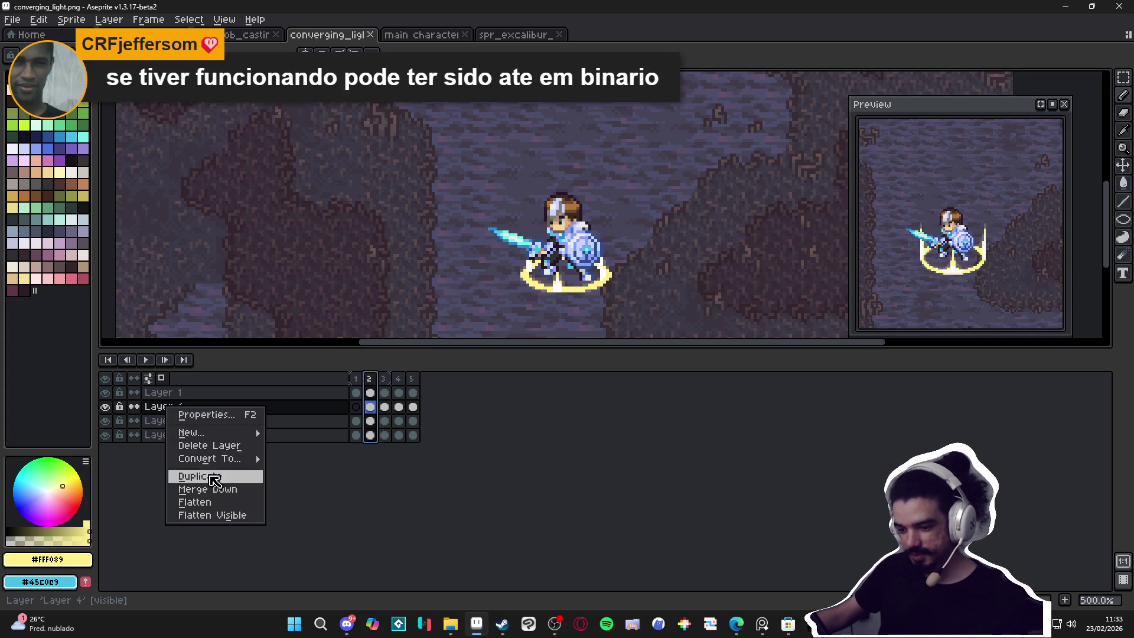
# Step: Merge Layer 4 down into Layer 3 and check the ring in frames 3, 4 and 5
pyautogui.click(207, 489)
pyautogui.click(106, 407)
pyautogui.click(106, 407)
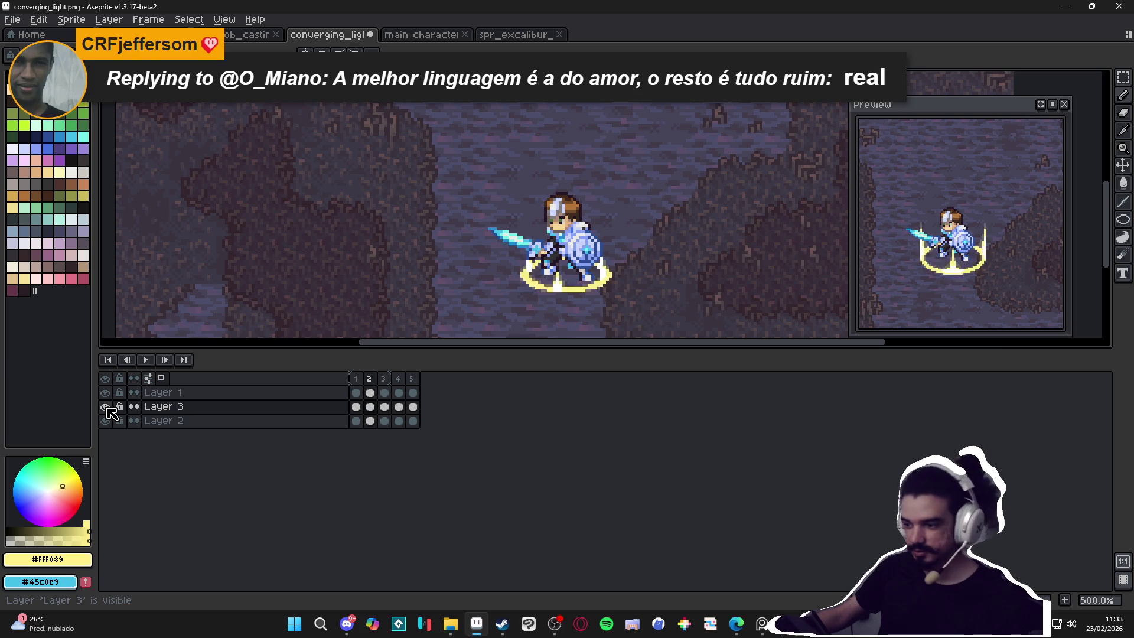
pyautogui.click(384, 379)
pyautogui.click(398, 379)
pyautogui.click(412, 379)
pyautogui.scroll(8, 478, 283)
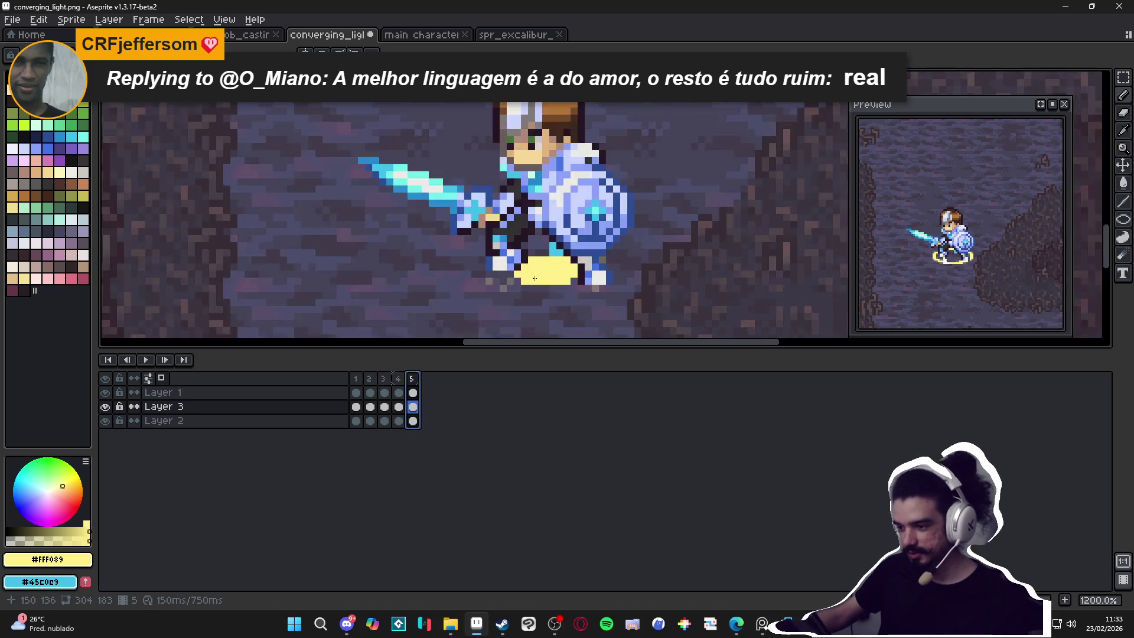
# Step: Add one yellow pixel to the left of frame 5's patch with the Pencil
pyautogui.press('e')
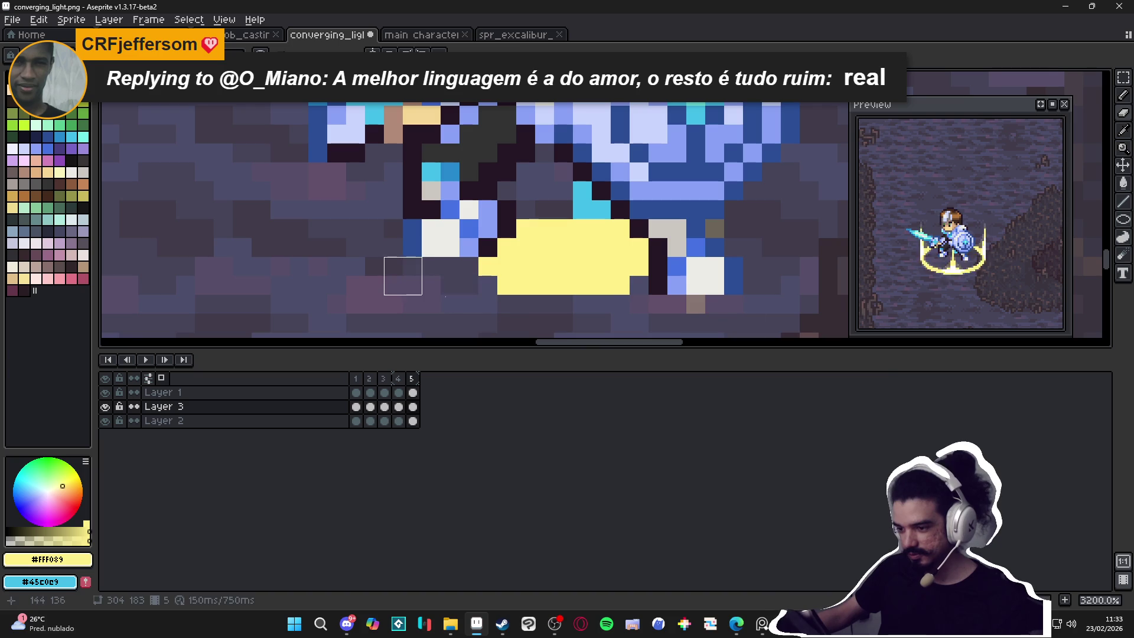
pyautogui.scroll(-1, 698, 278)
pyautogui.scroll(1, 699, 277)
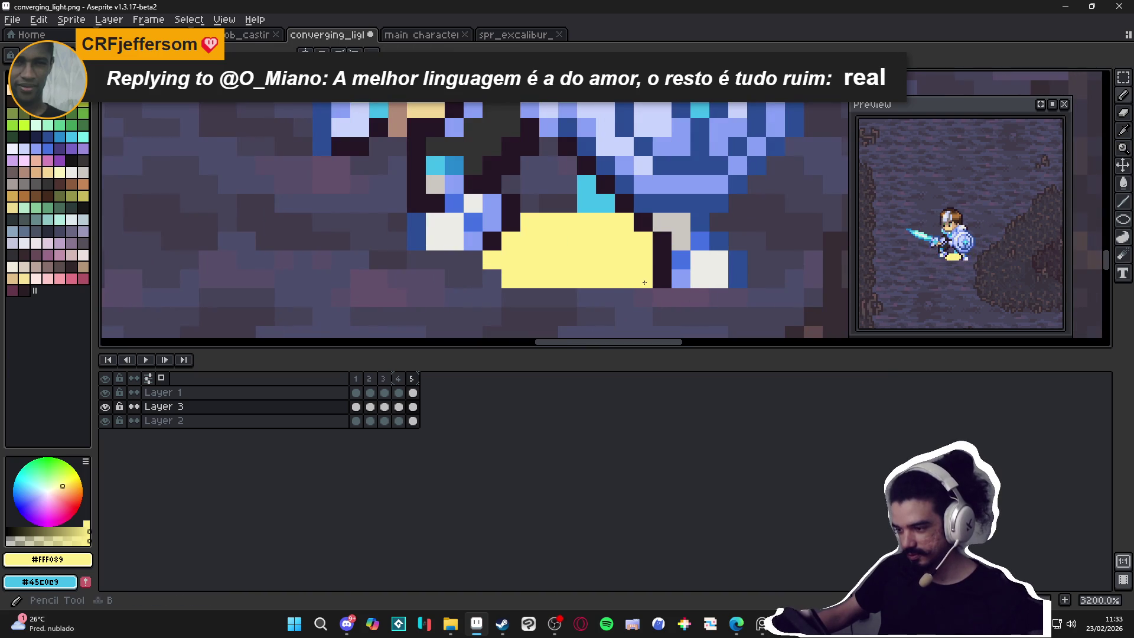
pyautogui.press('Left')
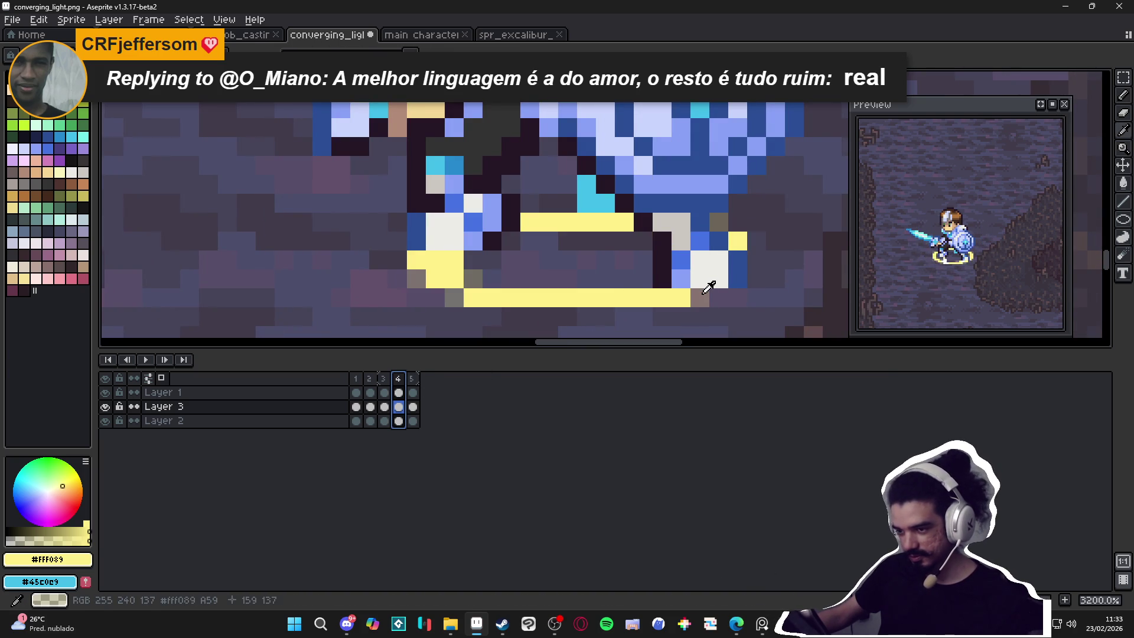
pyautogui.click(411, 378)
pyautogui.press('v')
pyautogui.press('b')
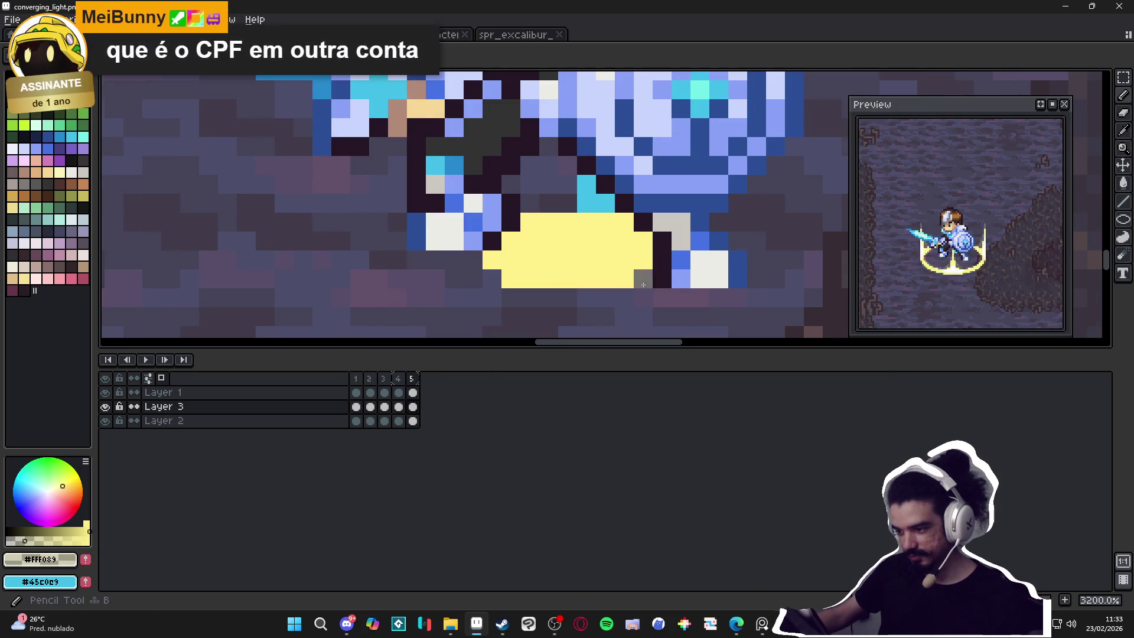
pyautogui.click(492, 279)
# Step: Save converging_light.png, return to frame 1 and hide the cave background layer
pyautogui.scroll(-3, 504, 295)
pyautogui.scroll(-3, 504, 295)
pyautogui.hotkey('ctrl', 's')
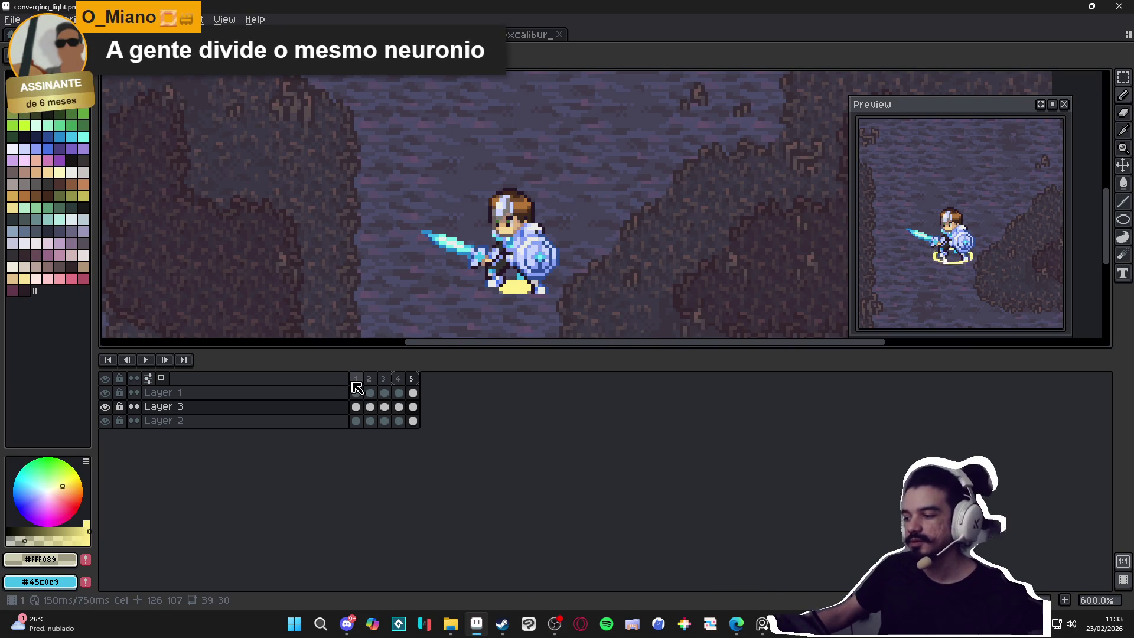
pyautogui.press('Right')
pyautogui.click(105, 421)
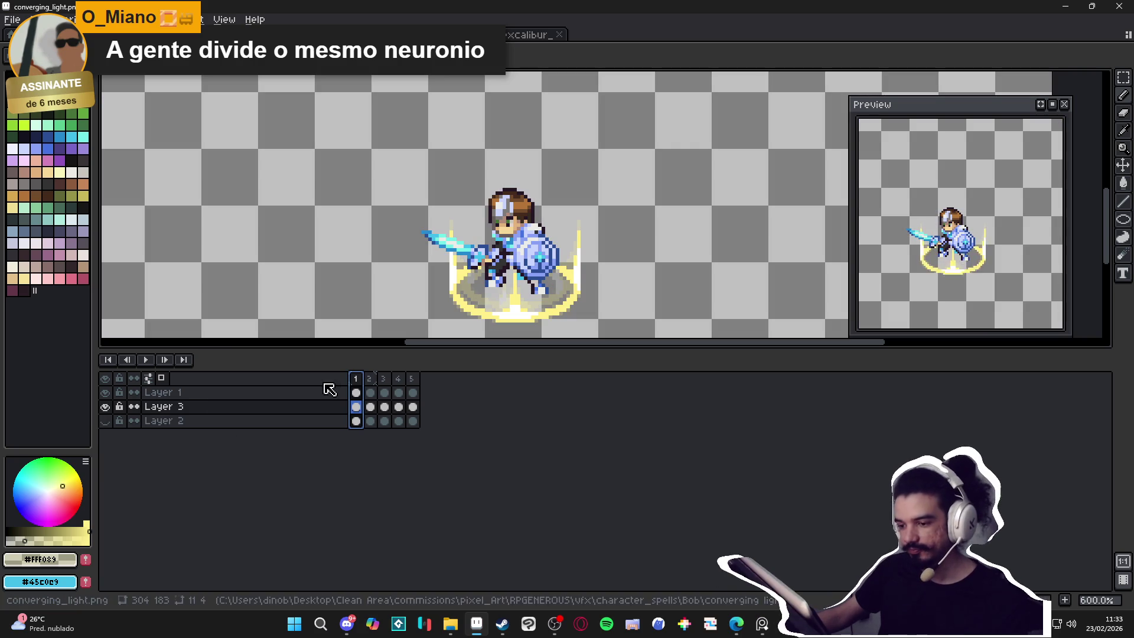
# Step: Toggle the knight and cave background layers and step through frames 2–5 inspecting the ring
pyautogui.click(105, 392)
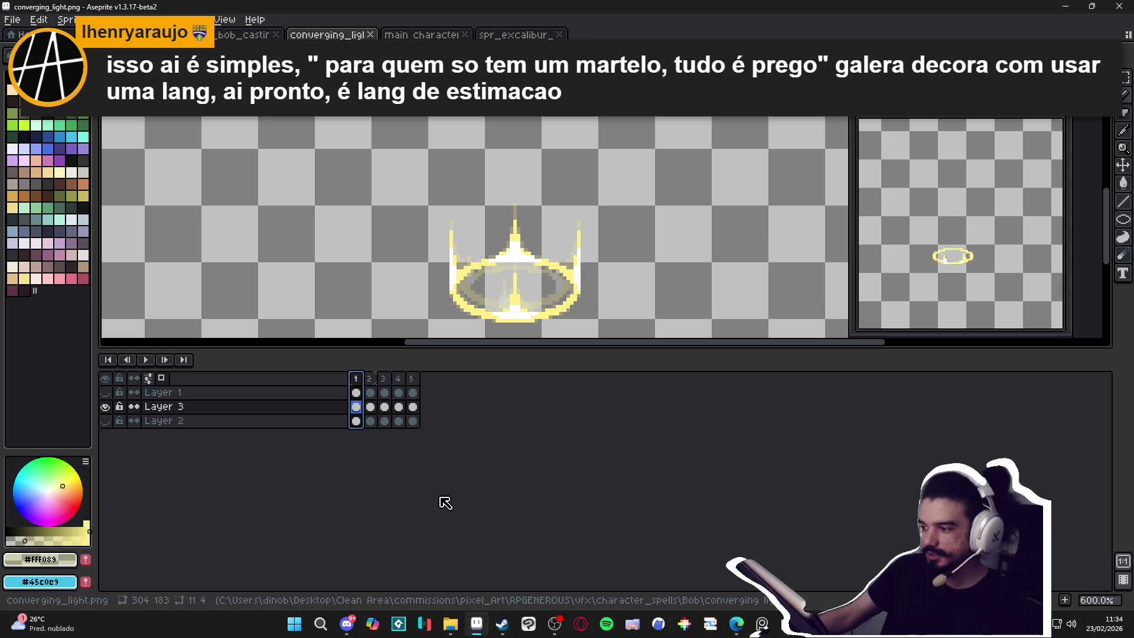
pyautogui.click(105, 421)
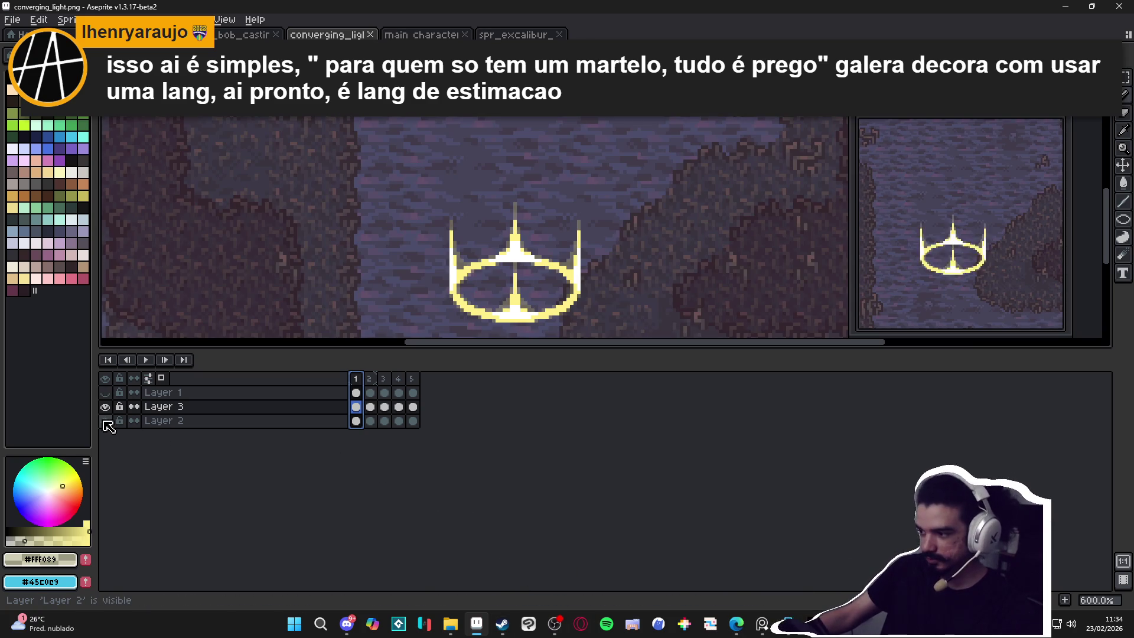
pyautogui.click(107, 393)
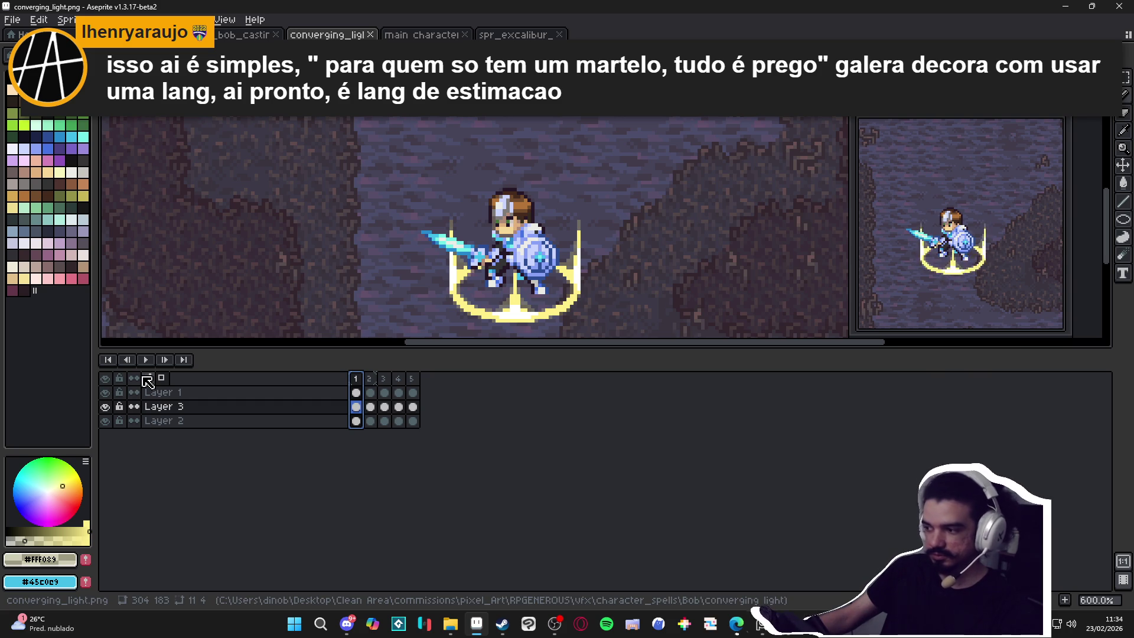
pyautogui.press('v')
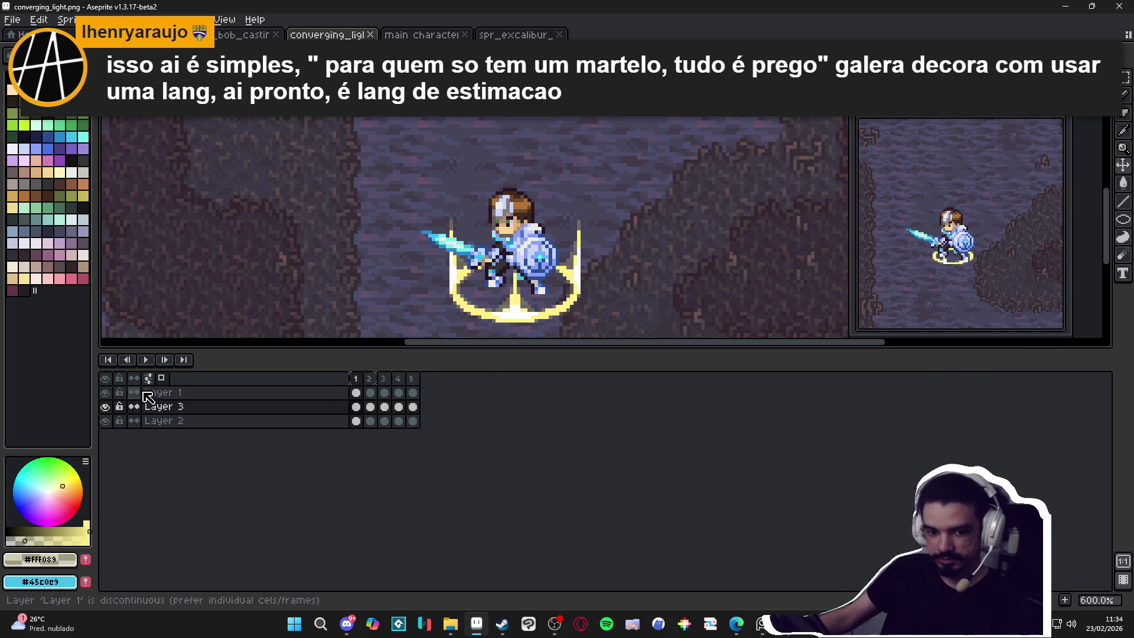
pyautogui.click(518, 323)
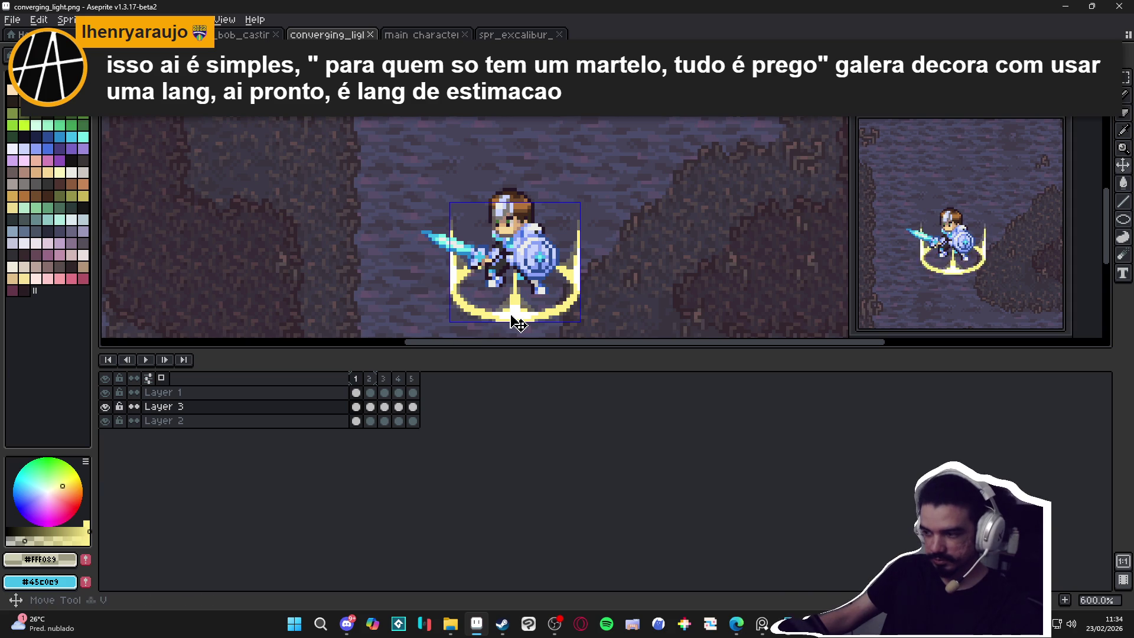
pyautogui.click(371, 379)
pyautogui.click(394, 384)
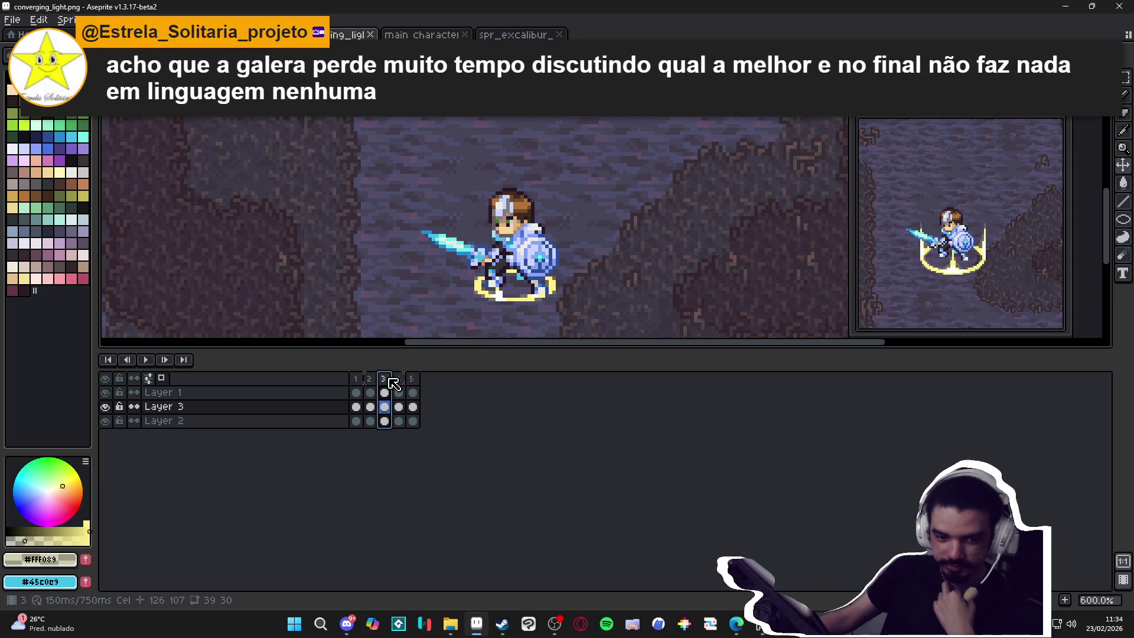
pyautogui.click(399, 379)
pyautogui.click(413, 380)
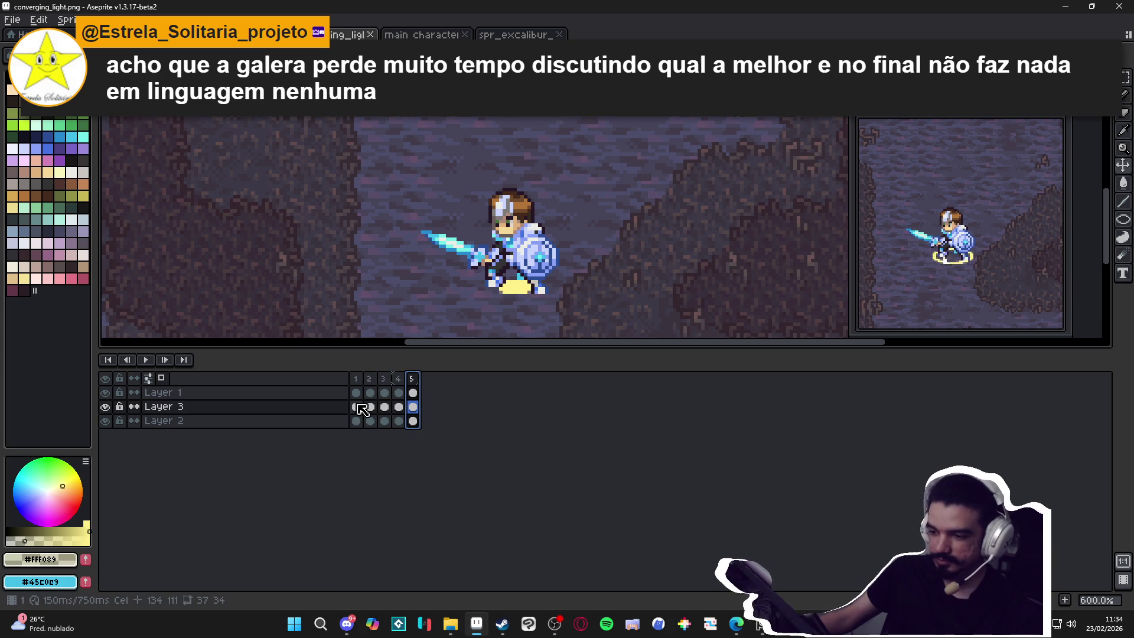
# Step: Unlock Layer 3, copy its ring cels from frames 1–5, and make Layer 1 active
pyautogui.click(120, 407)
pyautogui.click(105, 407)
pyautogui.click(105, 407)
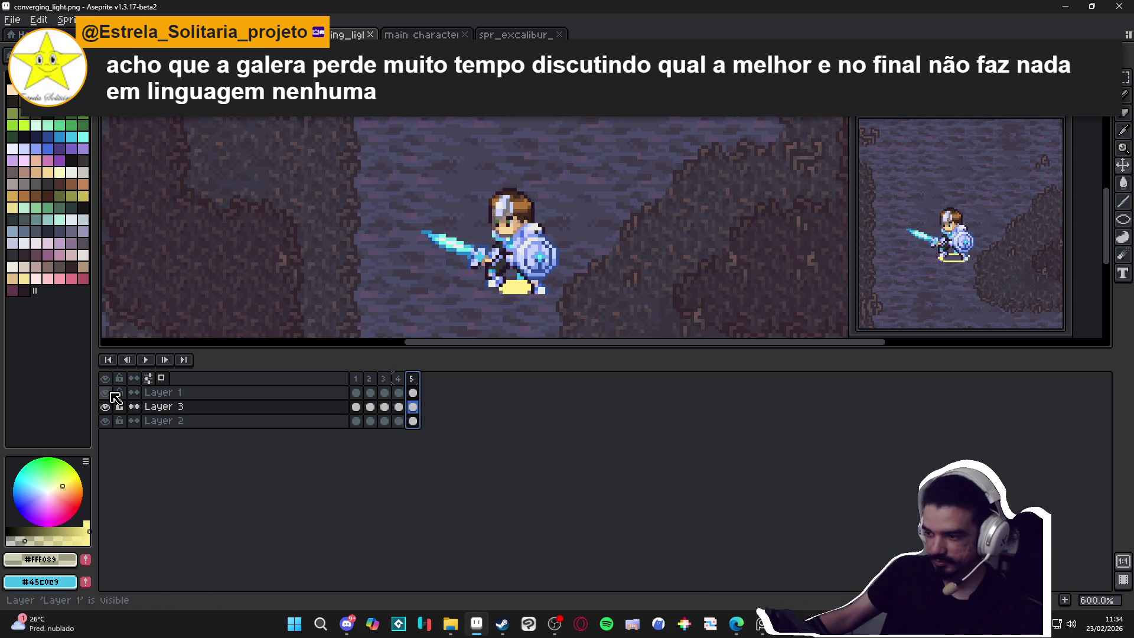
pyautogui.click(112, 393)
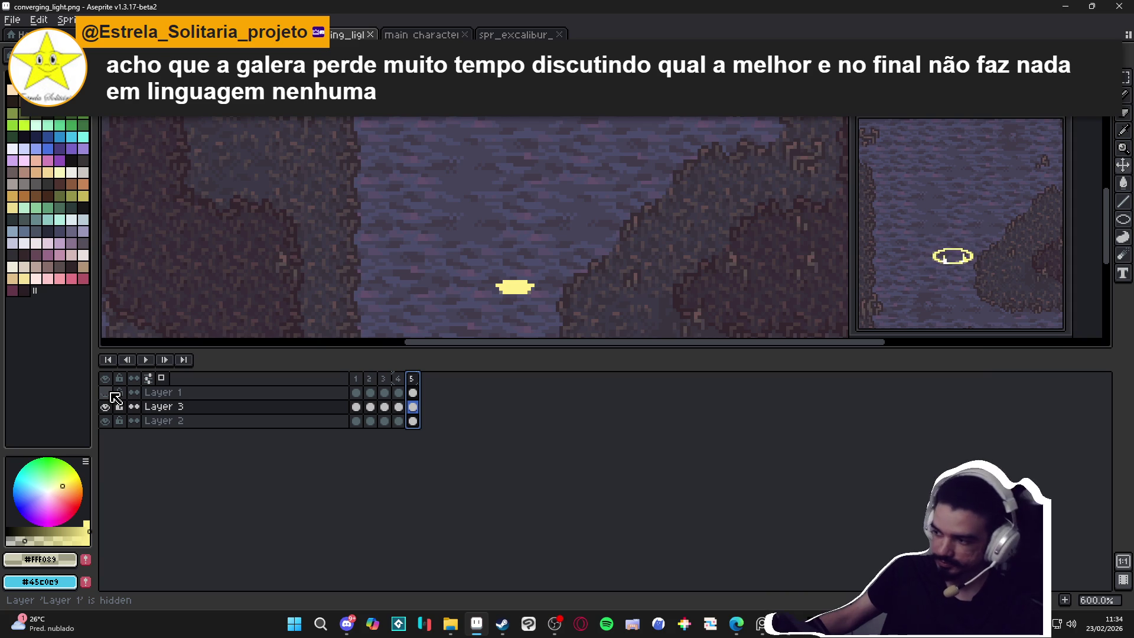
pyautogui.click(111, 393)
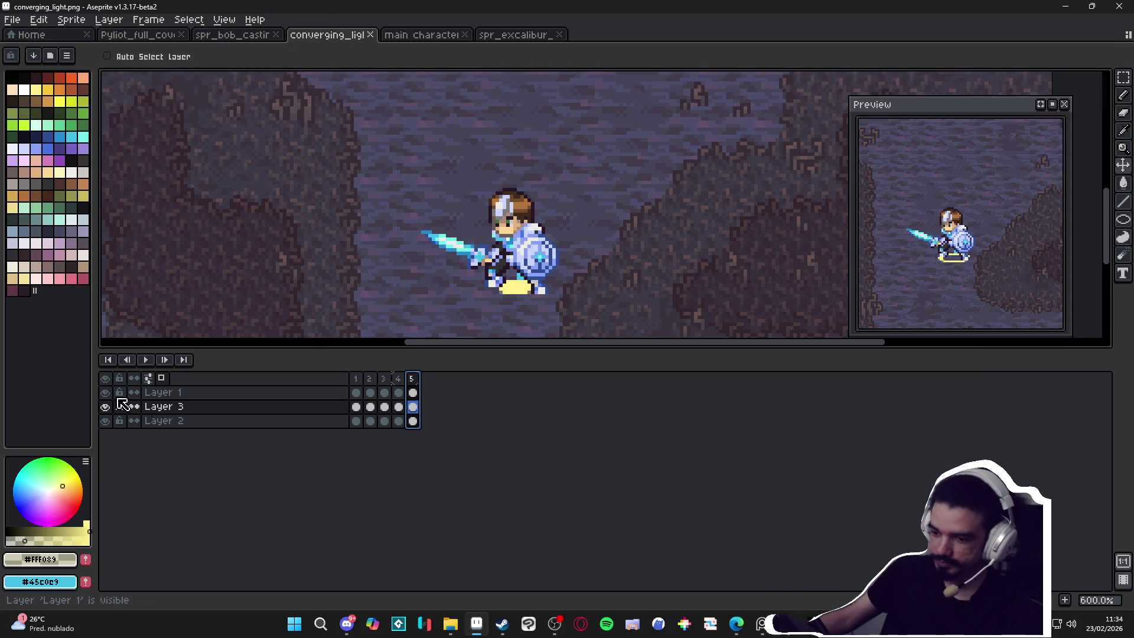
pyautogui.moveTo(358, 409); pyautogui.dragTo(420, 414)
pyautogui.hotkey('ctrl', 'c')
pyautogui.click(341, 398)
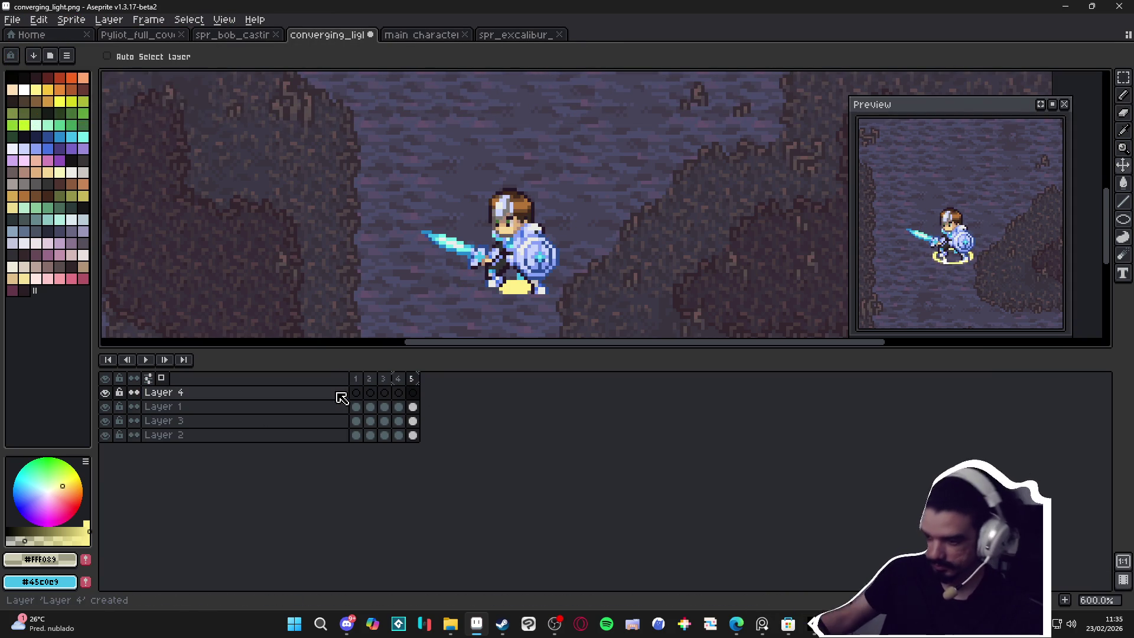
# Step: Add Layer 4, paste the ring cels starting at frame 2, and delete the extra frame 6
pyautogui.hotkey('shift', 'n')
pyautogui.click(370, 394)
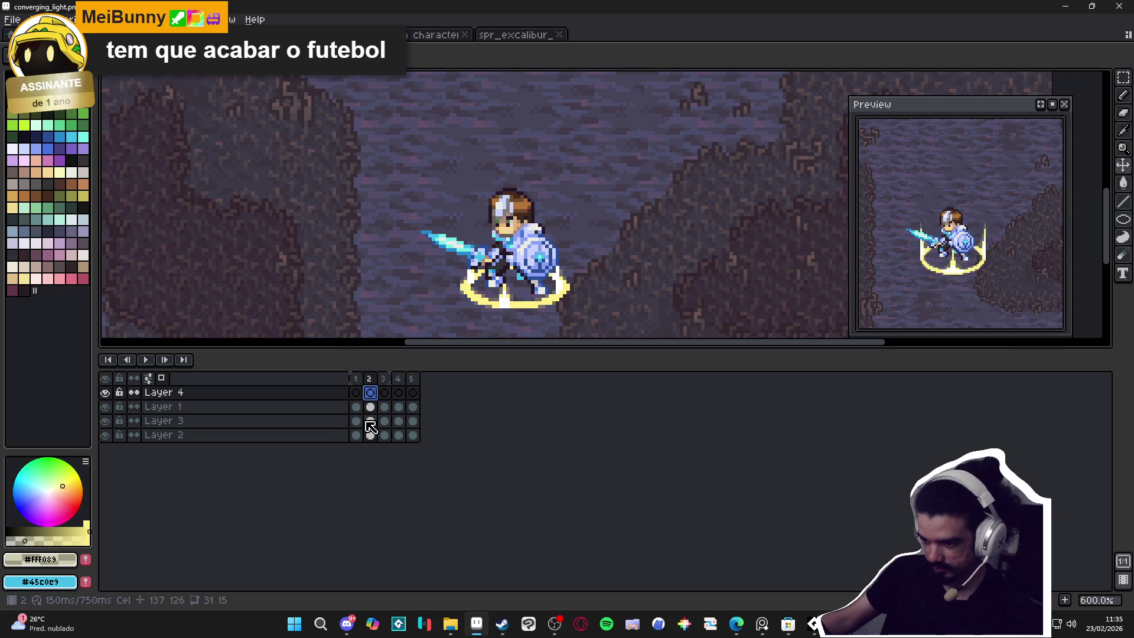
pyautogui.hotkey('ctrl', 'v')
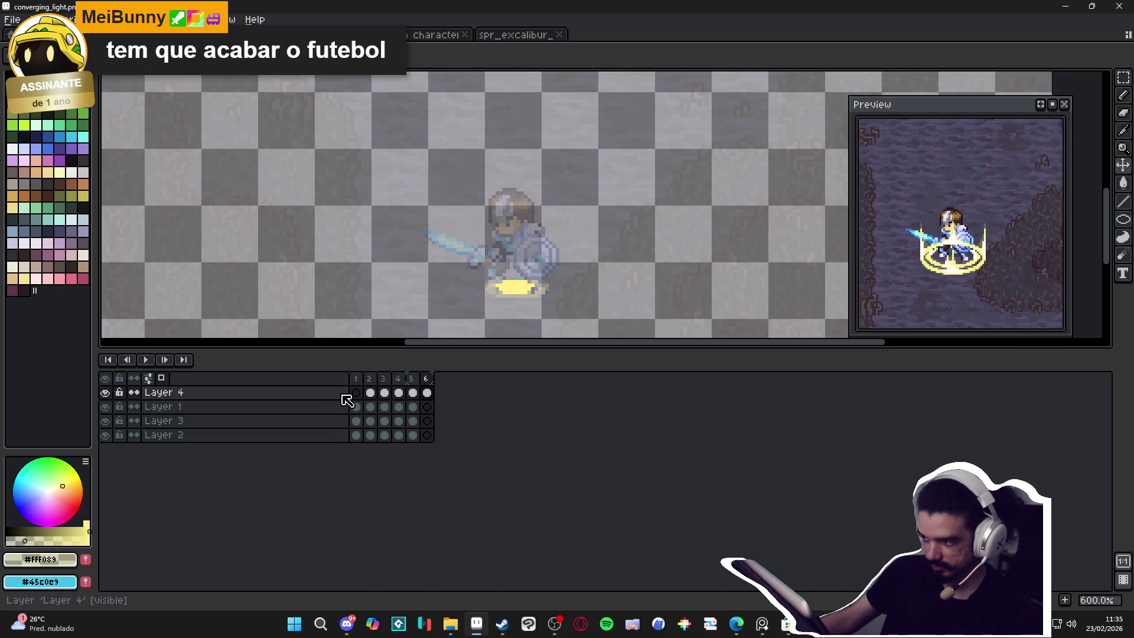
pyautogui.click(371, 379)
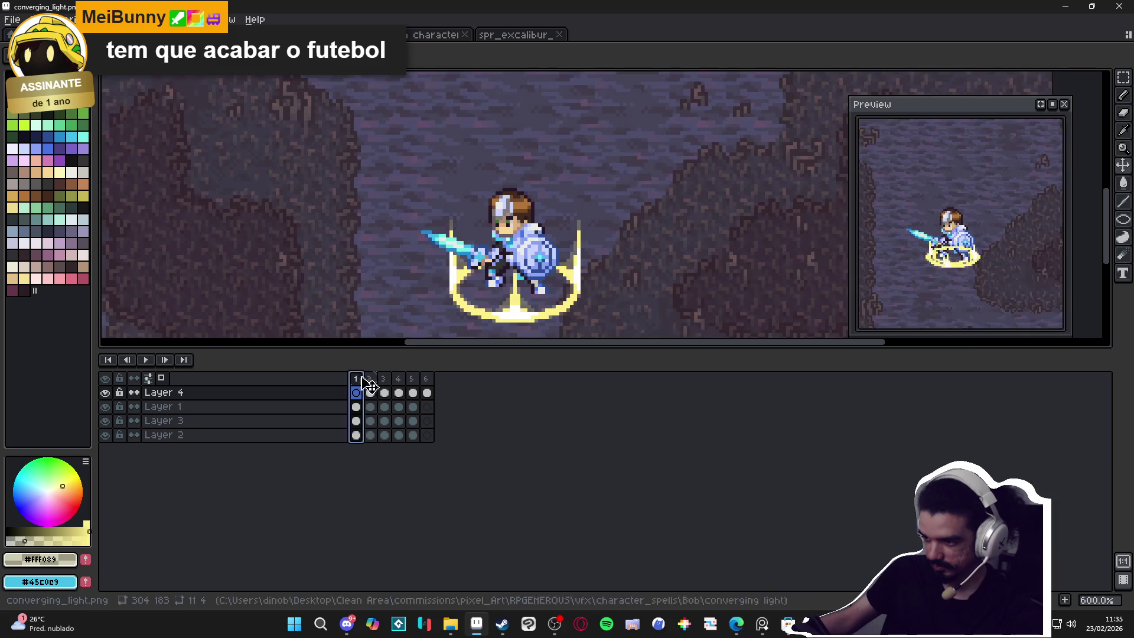
pyautogui.click(413, 392)
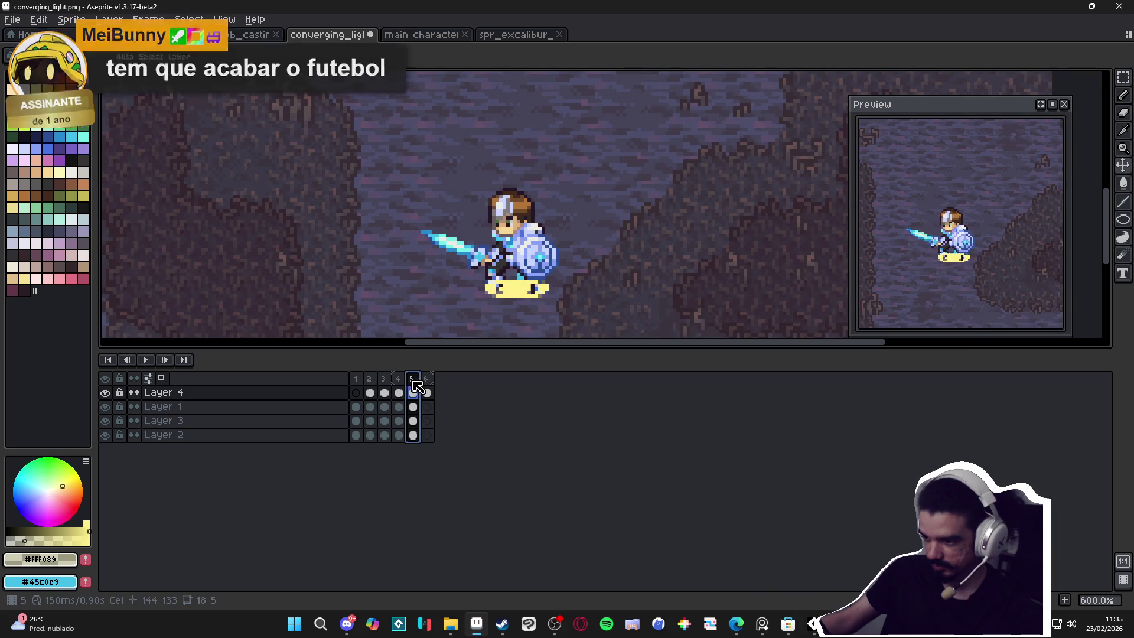
pyautogui.click(428, 384)
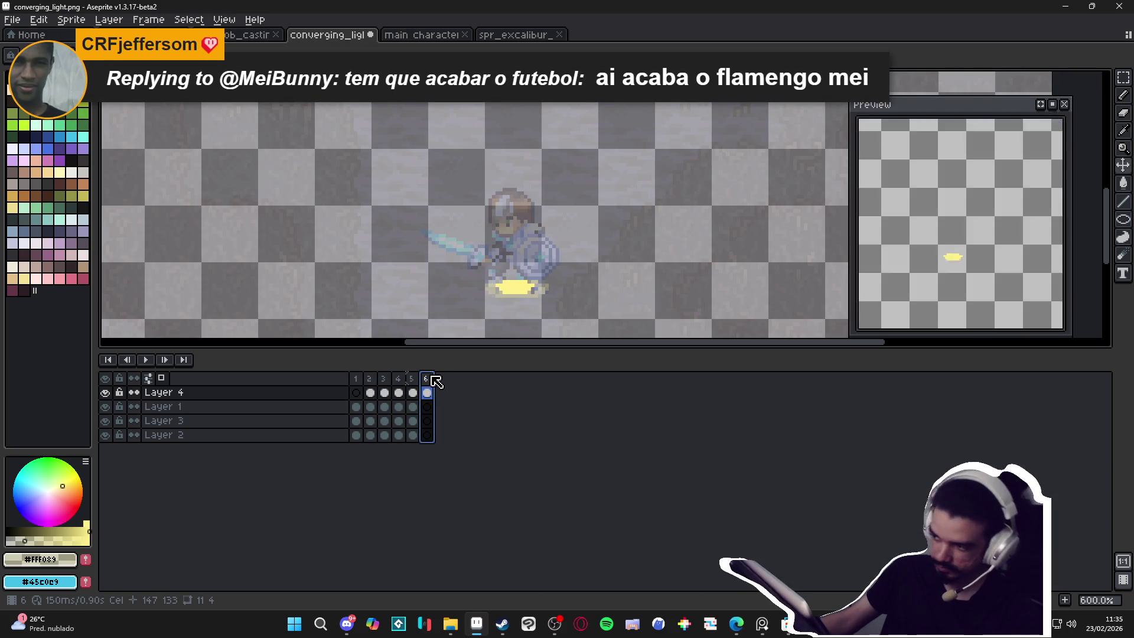
pyautogui.press('Delete')
pyautogui.click(386, 392)
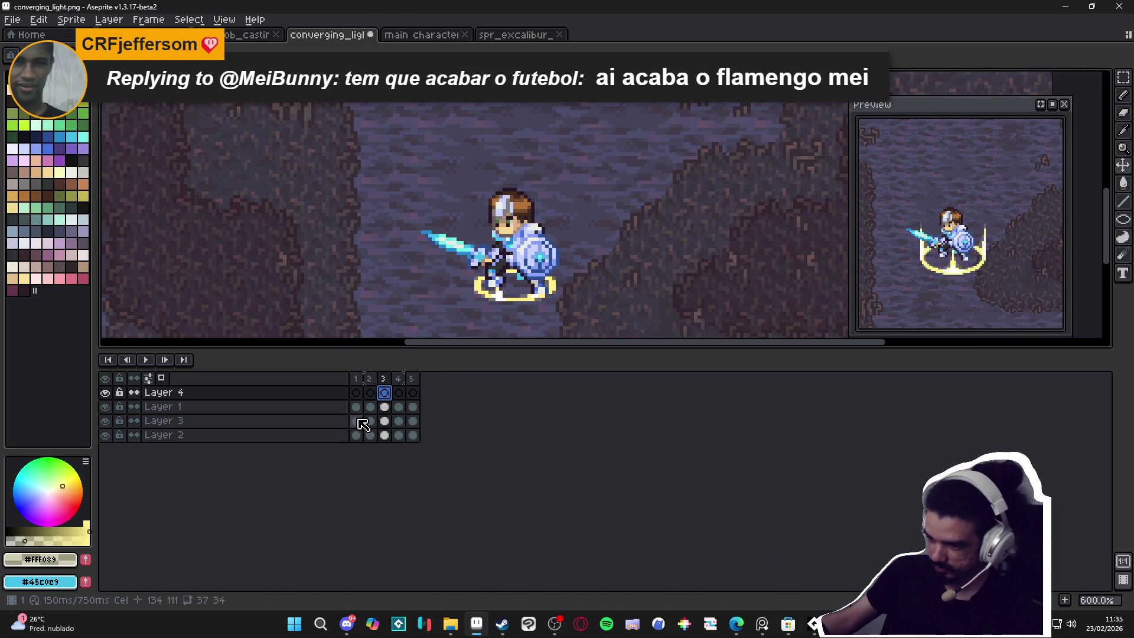
# Step: Copy Layer 3's cels from frames 1–3 and paste them into Layer 4 at frame 3
pyautogui.moveTo(356, 421); pyautogui.dragTo(384, 424)
pyautogui.hotkey('ctrl', 'c')
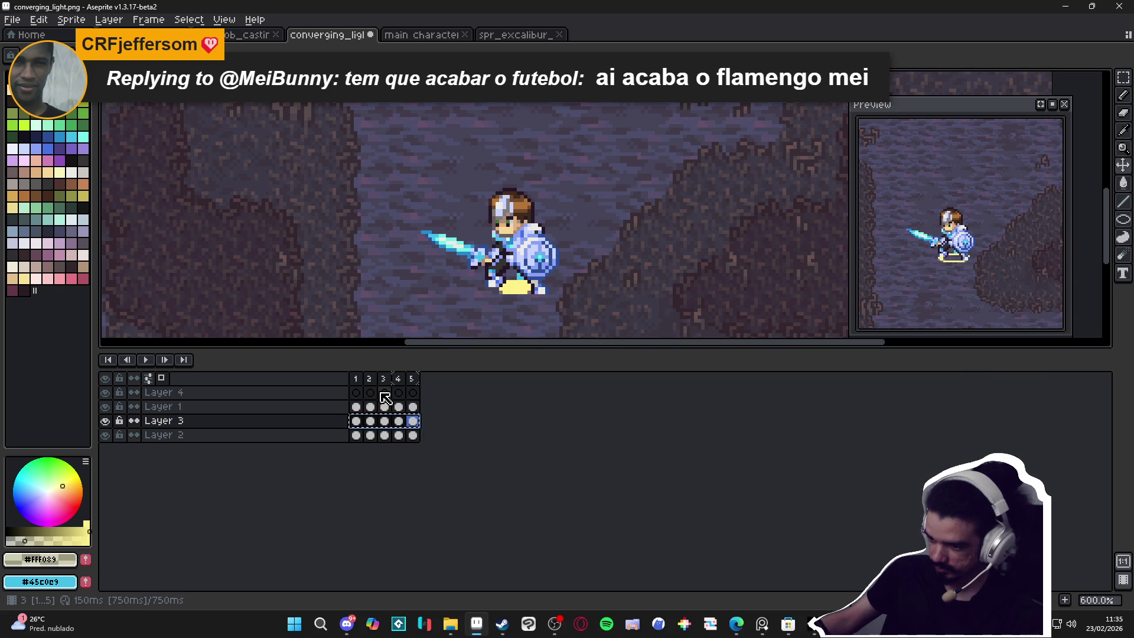
pyautogui.click(384, 395)
pyautogui.hotkey('ctrl', 'v')
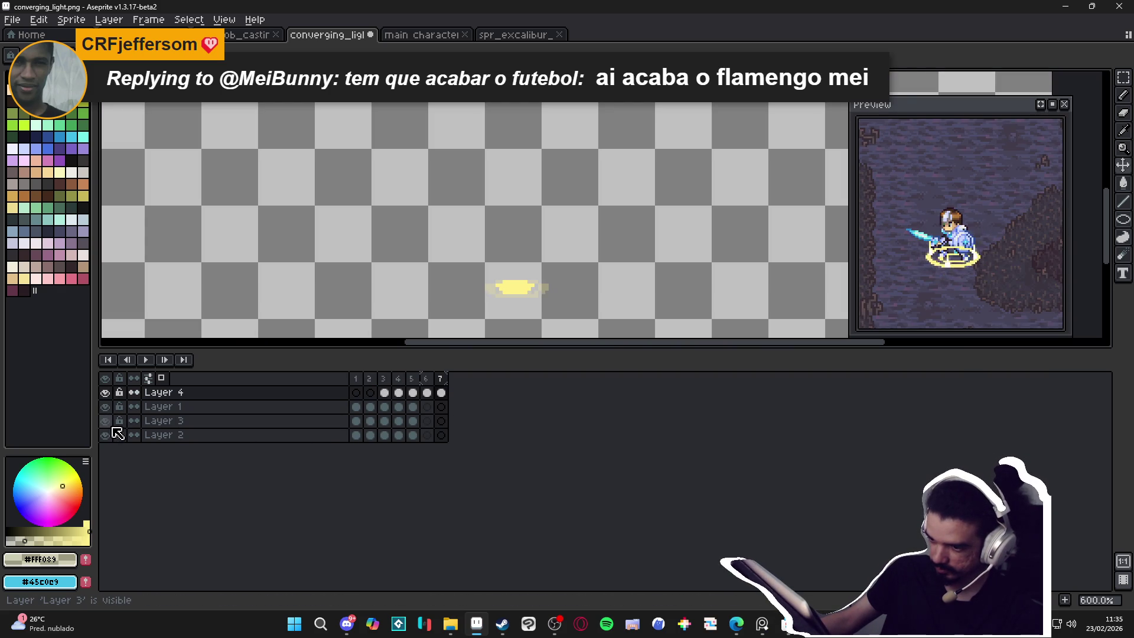
pyautogui.click(369, 379)
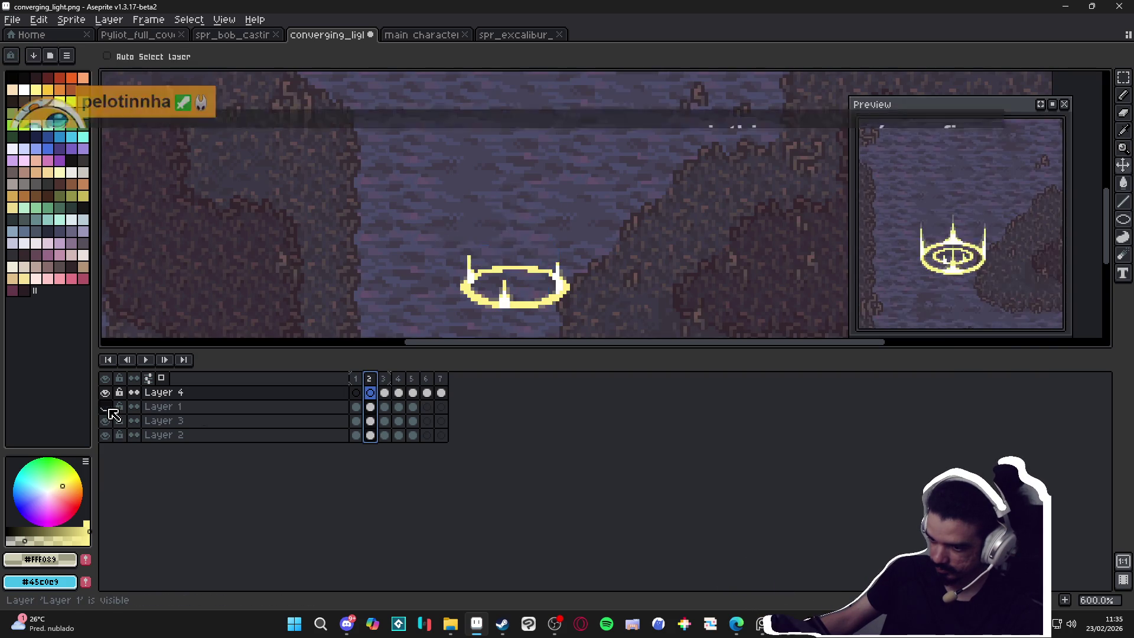
# Step: Move Layer 1 to the top and link Layer 2's background cels across all seven frames
pyautogui.moveTo(189, 406); pyautogui.dragTo(203, 391)
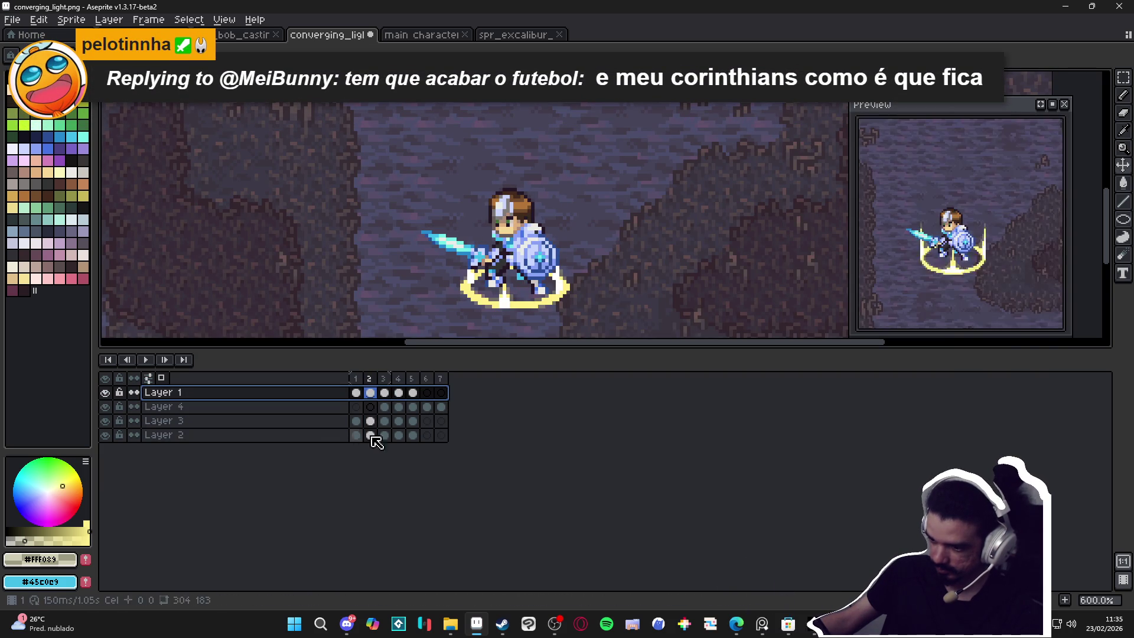
pyautogui.moveTo(356, 435); pyautogui.dragTo(444, 443)
pyautogui.rightClick(442, 440)
pyautogui.click(508, 491)
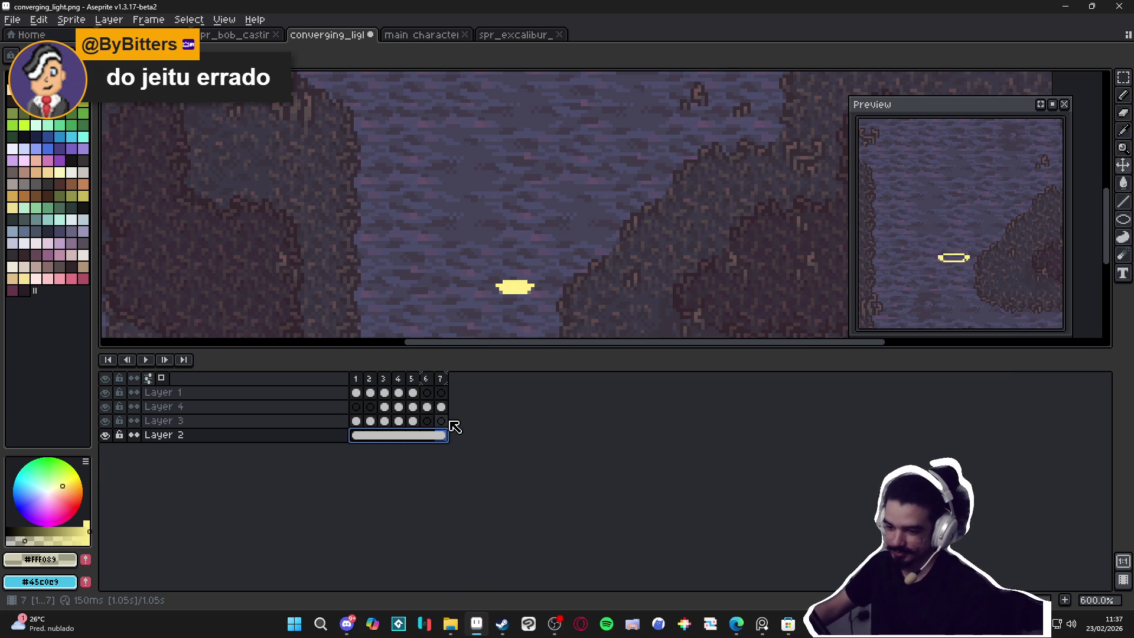
# Step: Clear the knight from Layer 1 in frames 1–5 and delete extra frames 6 and 7
pyautogui.moveTo(389, 409); pyautogui.dragTo(453, 413)
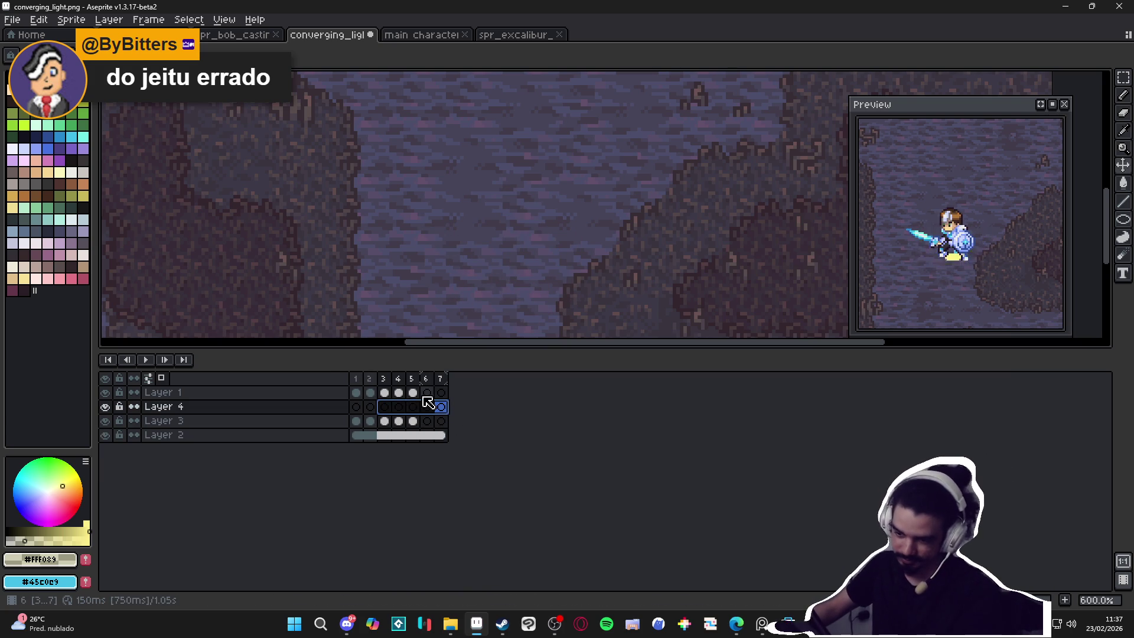
pyautogui.moveTo(413, 392); pyautogui.dragTo(357, 400)
pyautogui.press('Delete')
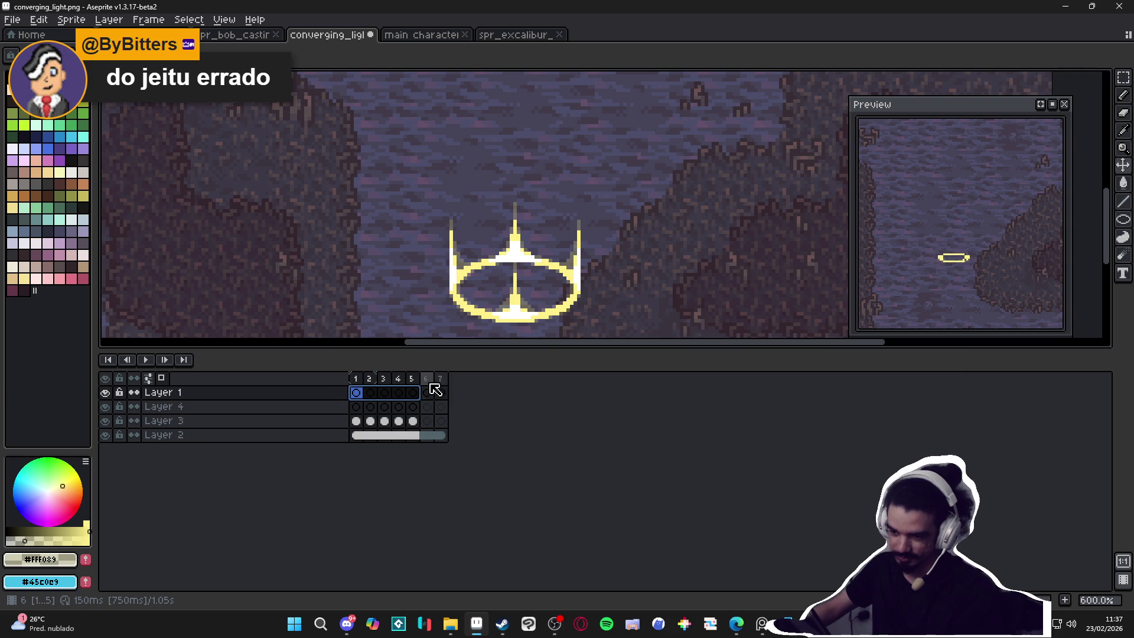
pyautogui.click(438, 392)
pyautogui.press('Delete')
# Step: Play the ring animation from frame 1, then stop playback
pyautogui.click(356, 392)
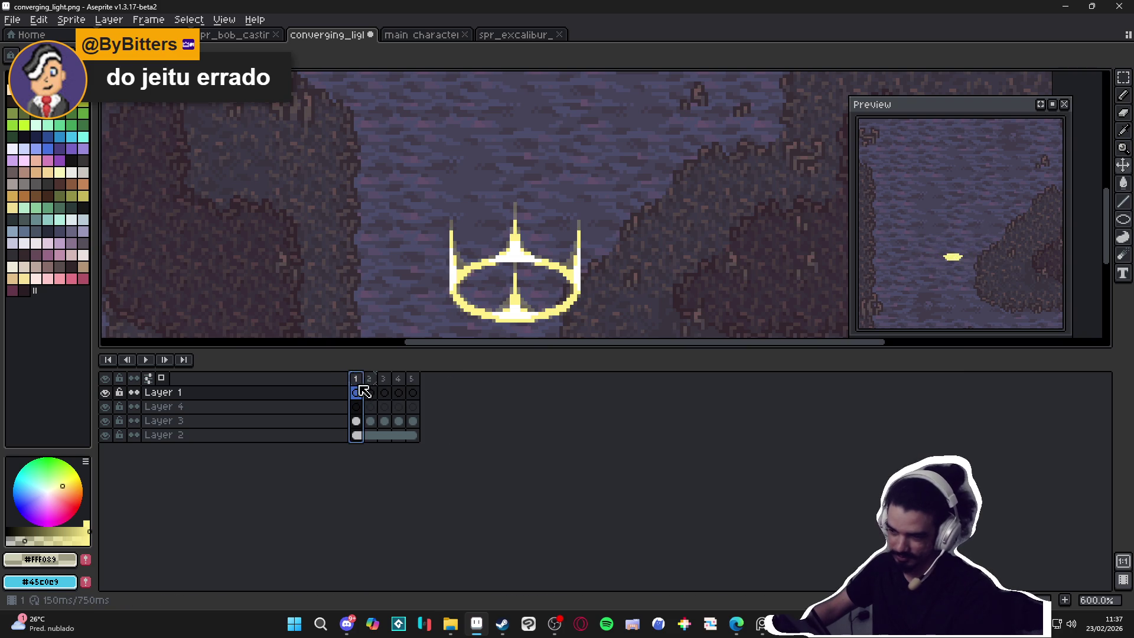
pyautogui.click(151, 358)
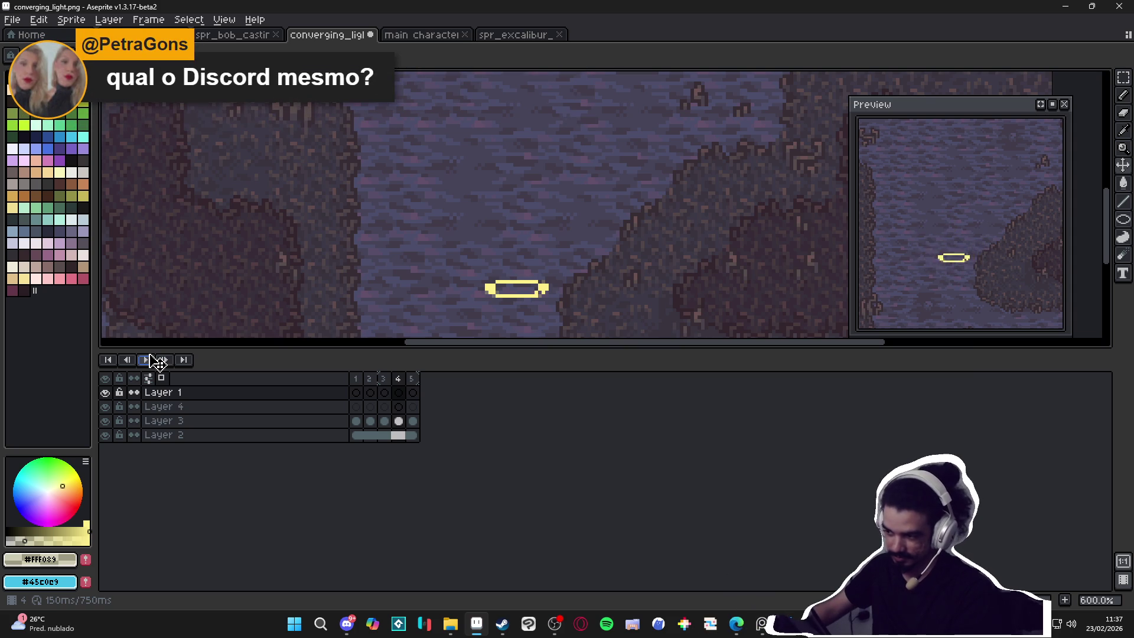
pyautogui.click(152, 358)
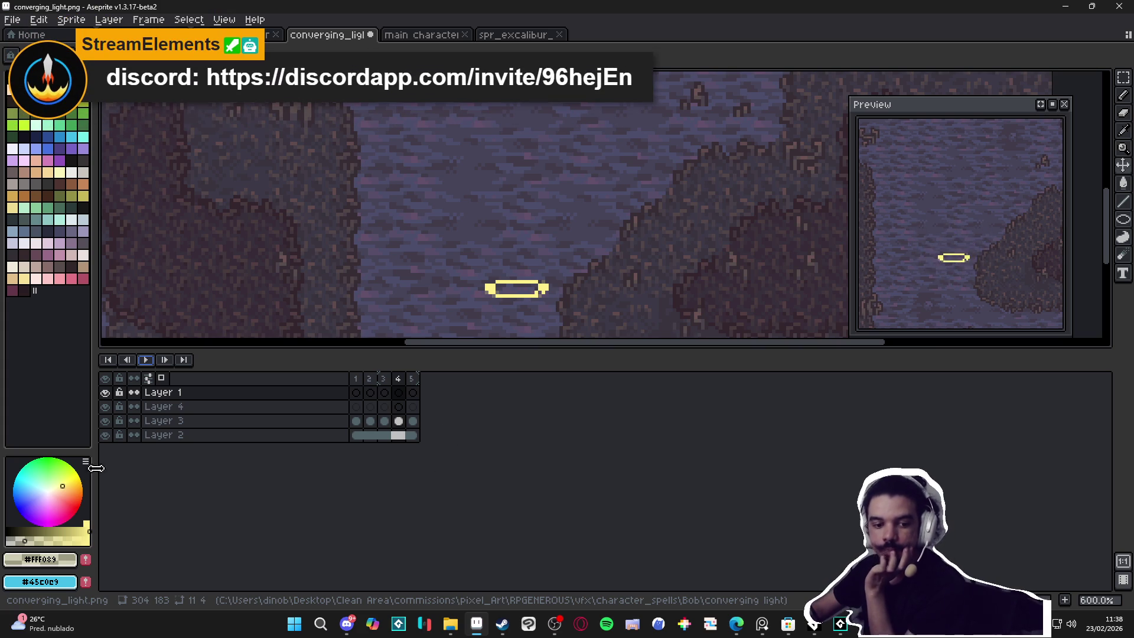
pyautogui.click(347, 623)
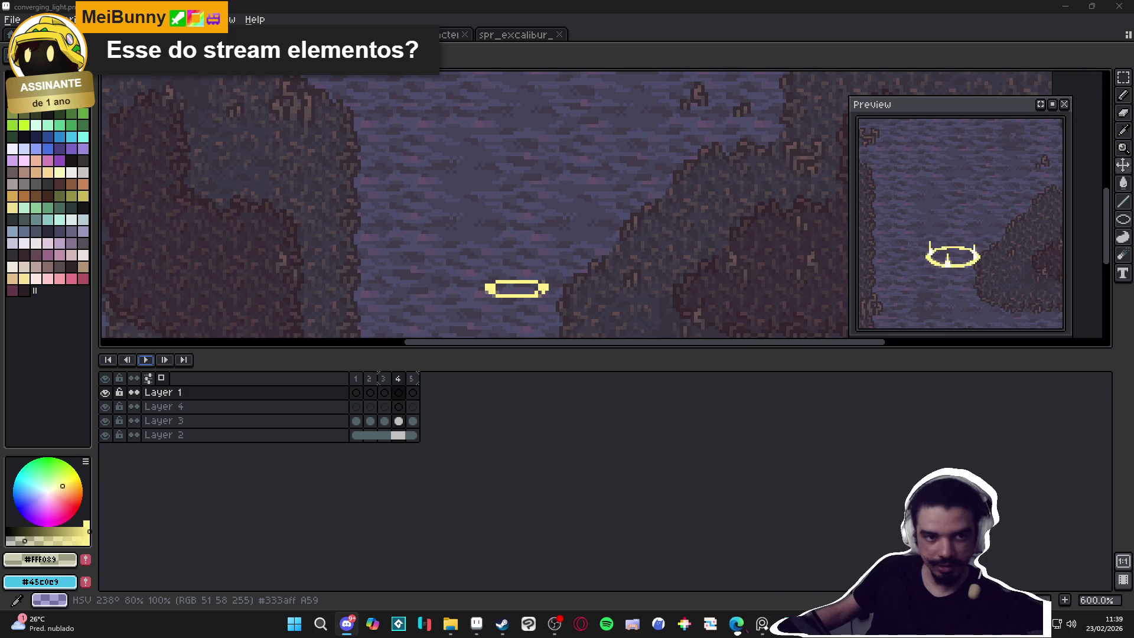
pyautogui.click(355, 377)
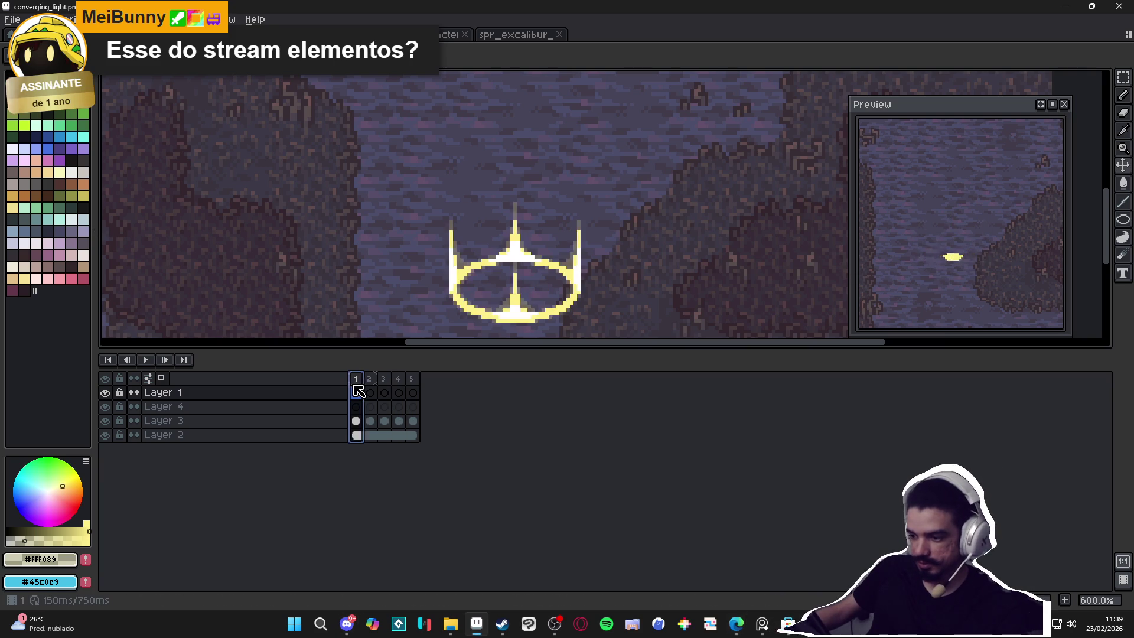
# Step: Make Layer 3 active, marquee-select the ring on frame 1 and copy it
pyautogui.scroll(-2, 369, 248)
pyautogui.moveTo(446, 285); pyautogui.dragTo(417, 257)
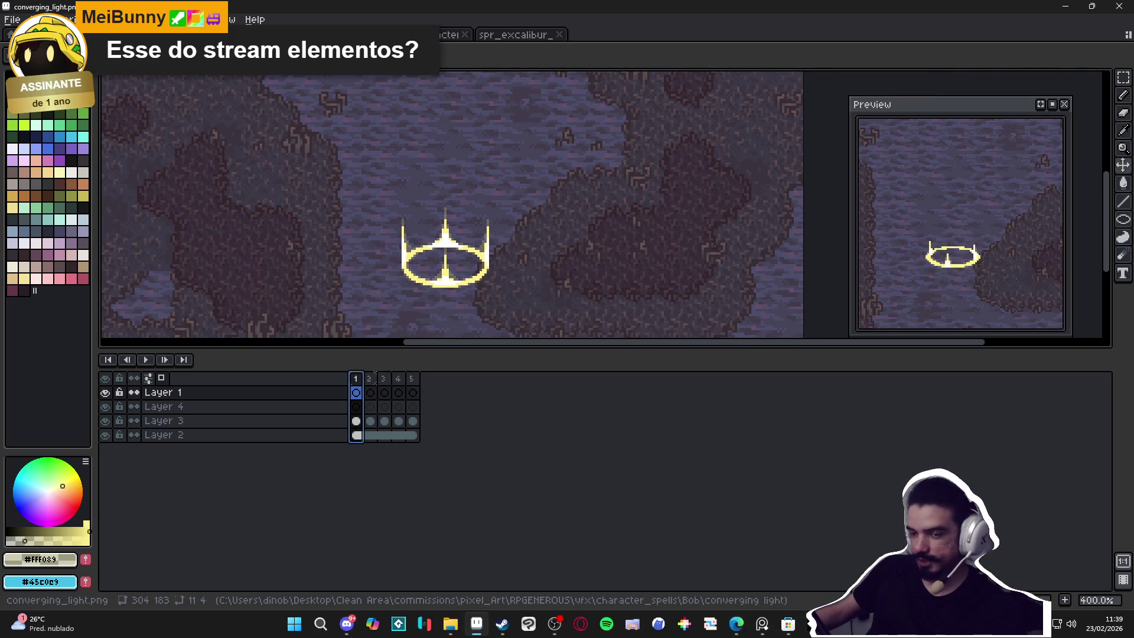
pyautogui.scroll(2, 479, 295)
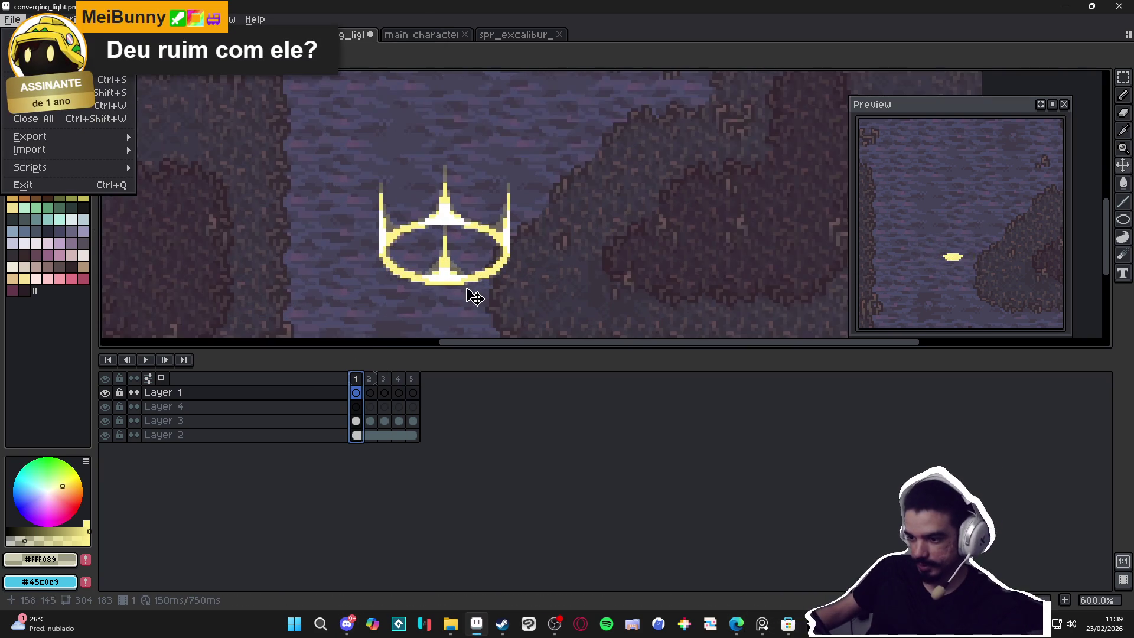
pyautogui.keyDown('ctrl'); pyautogui.click(483, 288); pyautogui.keyUp('ctrl')
pyautogui.scroll(3, 401, 195)
pyautogui.moveTo(403, 195)
pyautogui.mouseDown()
pyautogui.moveTo(473, 307)
pyautogui.moveTo(691, 157)
pyautogui.moveTo(664, 218)
pyautogui.mouseUp()
pyautogui.scroll(-2, 591, 194)
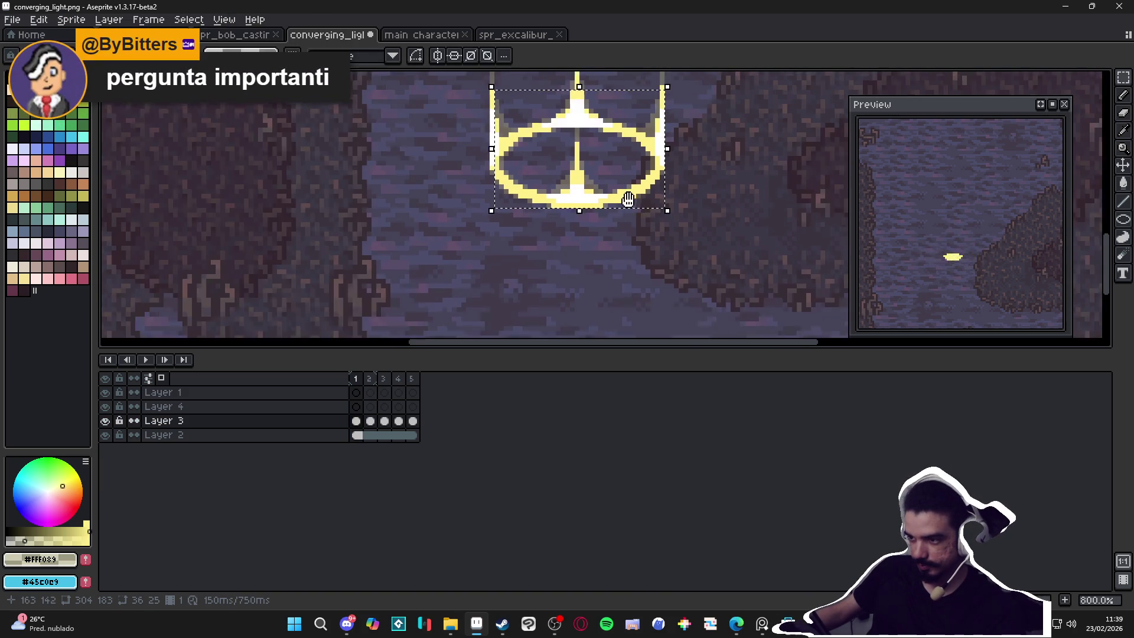
pyautogui.scroll(2, 661, 268)
pyautogui.moveTo(657, 261); pyautogui.dragTo(397, 116)
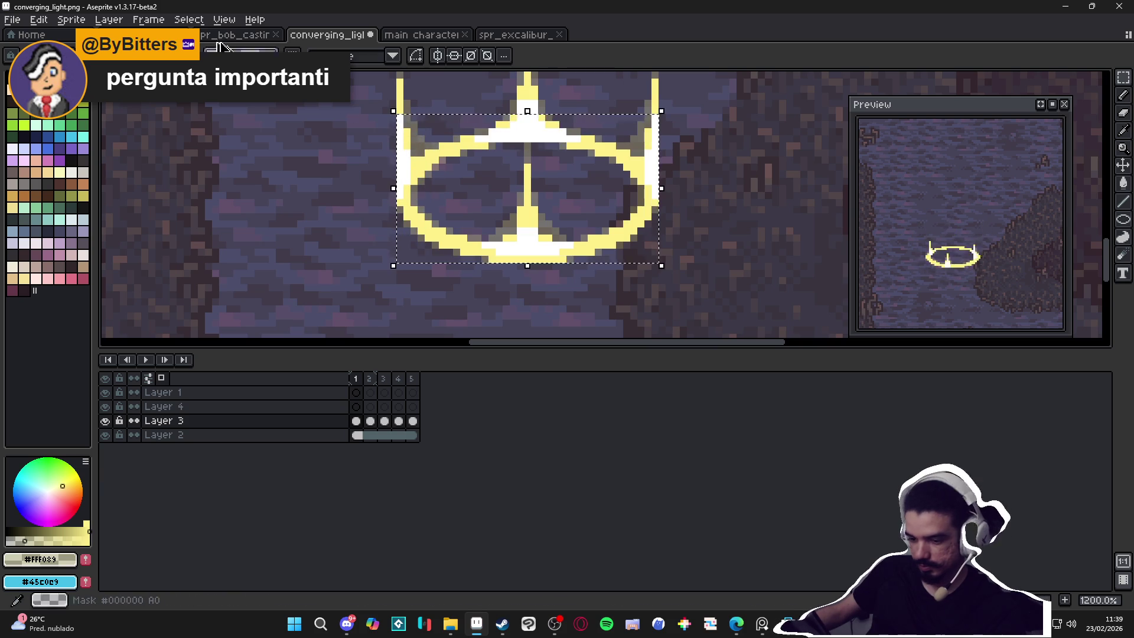
pyautogui.hotkey('ctrl', 'c')
# Step: Create a new 37×21 sprite via File > New
pyautogui.hotkey('alt', 'f')
pyautogui.press('n')
pyautogui.click(532, 436)
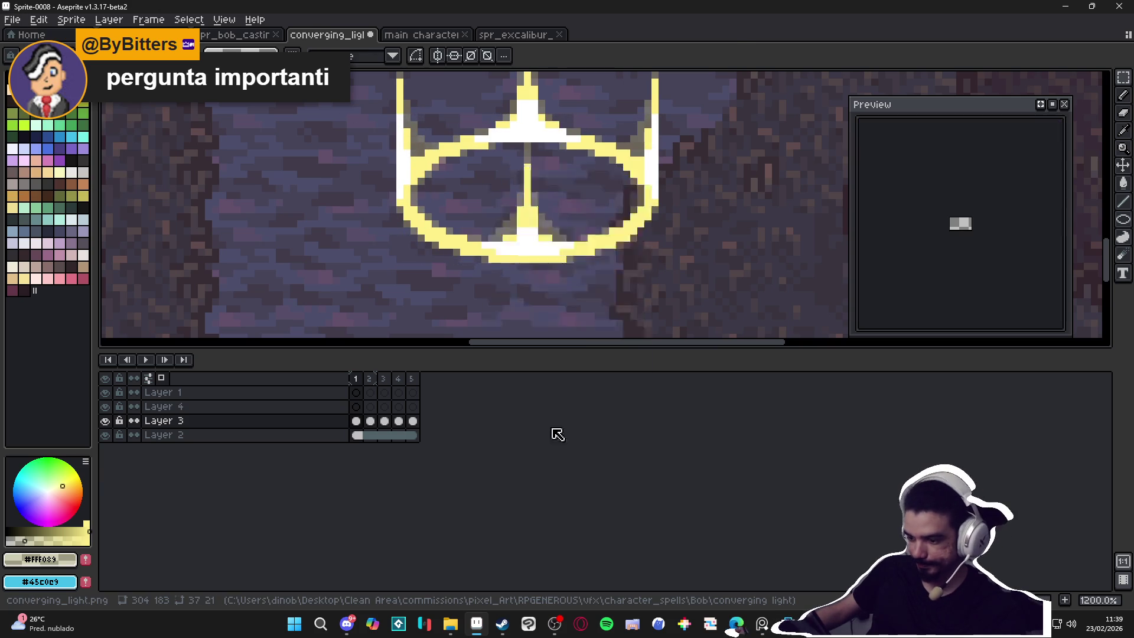
# Step: Paste the ring into the new sprite and enlarge the canvas height to 37 (37×37)
pyautogui.hotkey('ctrl', 'v')
pyautogui.press('Return')
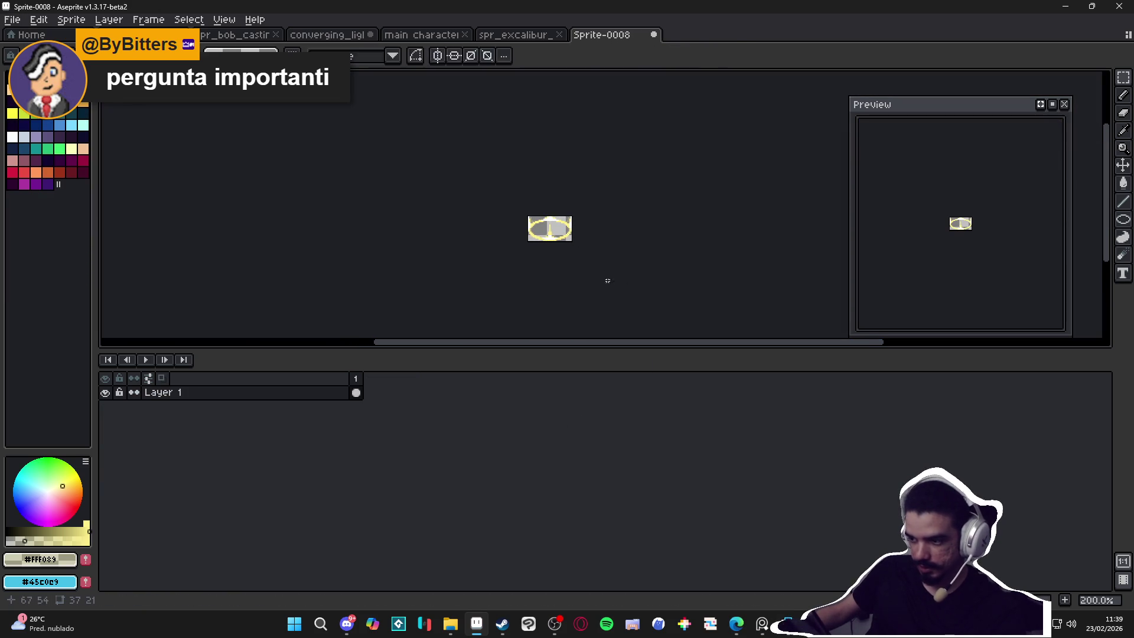
pyautogui.hotkey('ctrl', 'alt', 'c')
pyautogui.press('Tab')
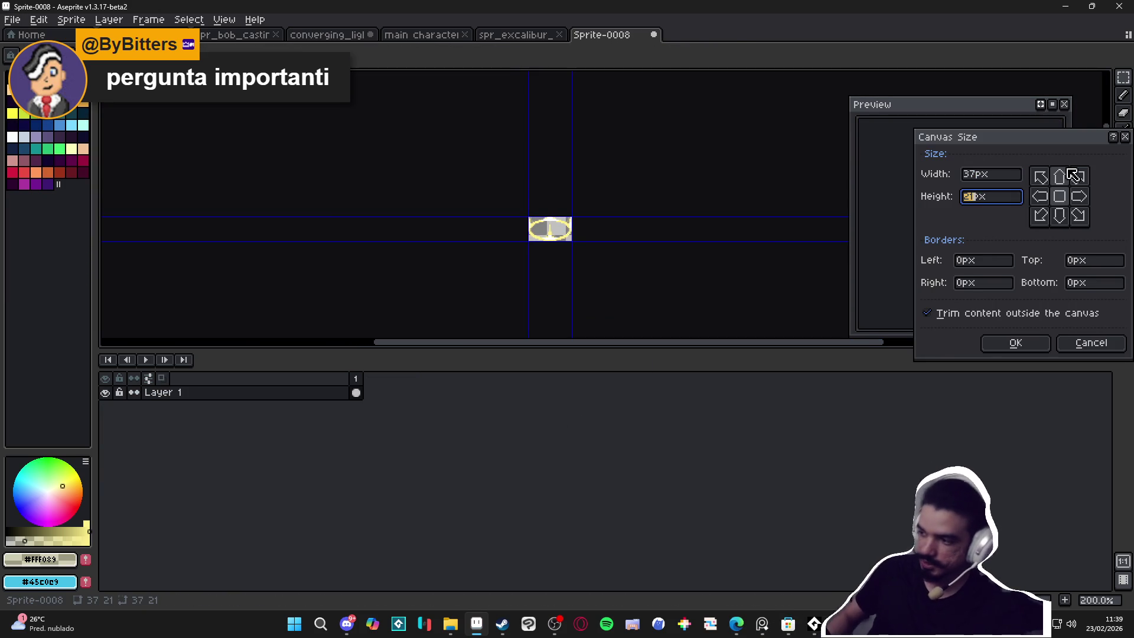
pyautogui.write('37')
pyautogui.press('Return')
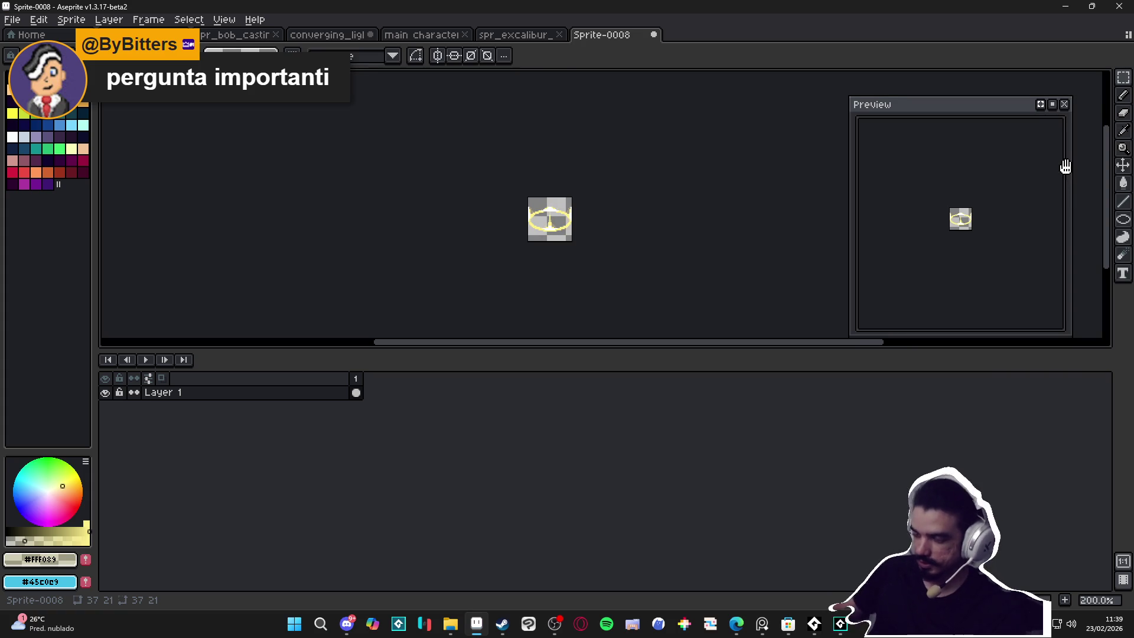
# Step: Clear the old ring, return to Sprite-0008, and add Layer 2 above Layer 1
pyautogui.scroll(4, 513, 210)
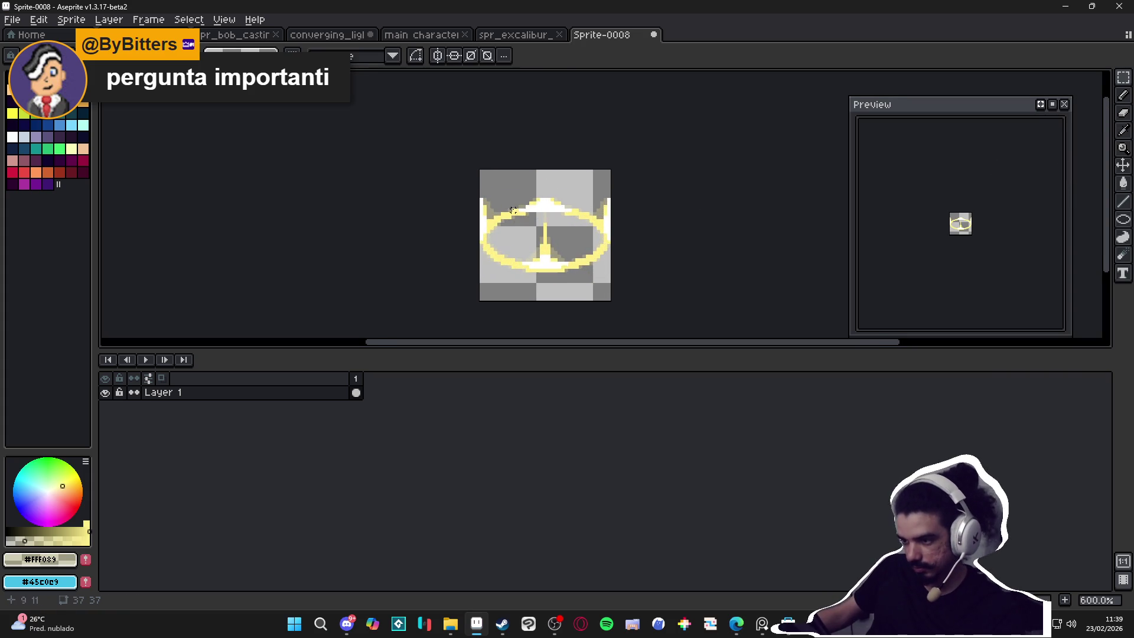
pyautogui.scroll(3, 515, 205)
pyautogui.scroll(-3, 519, 200)
pyautogui.hotkey('ctrl', 'a')
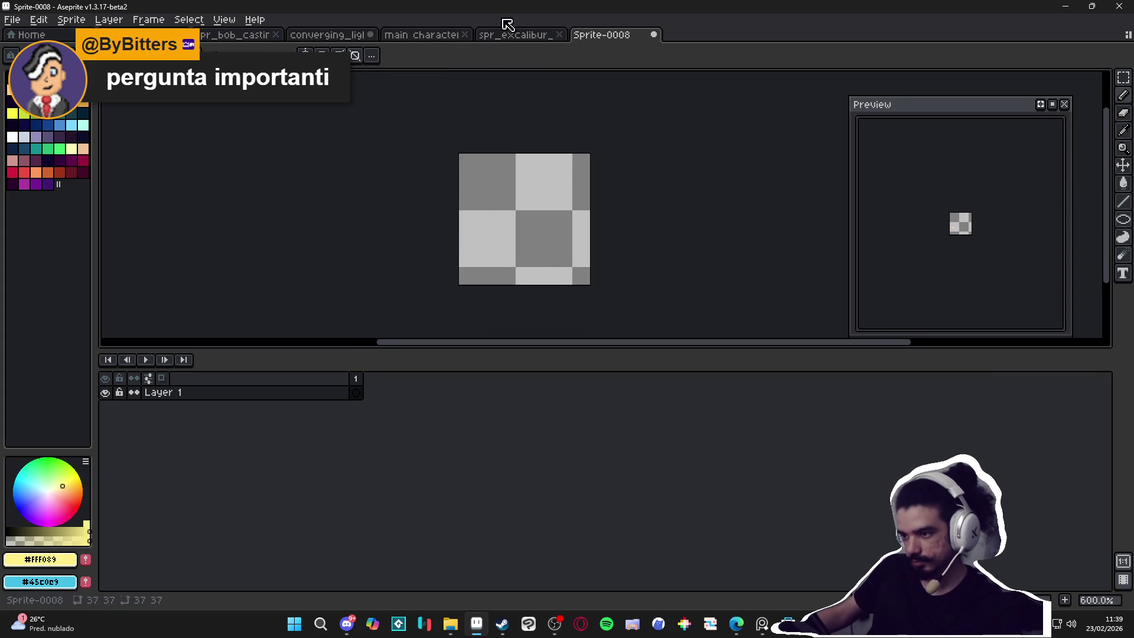
pyautogui.hotkey('ctrl', 'shift', 'Tab')
pyautogui.hotkey('ctrl', 'shift', 'Tab')
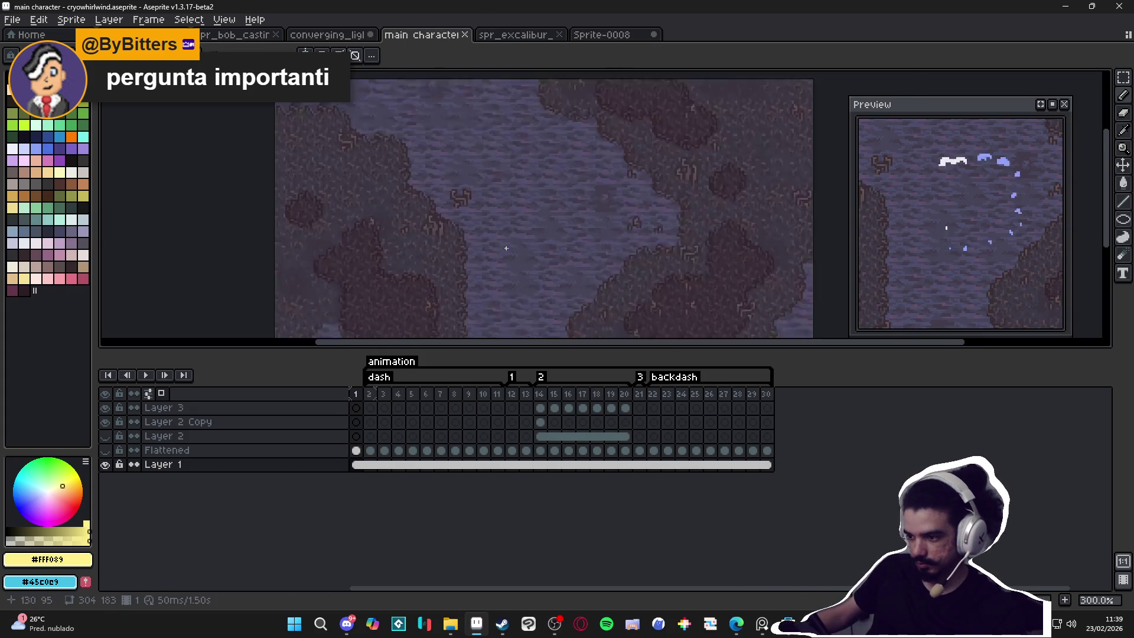
pyautogui.scroll(2, 505, 246)
pyautogui.click(601, 34)
pyautogui.click(312, 399)
pyautogui.hotkey('shift', 'n')
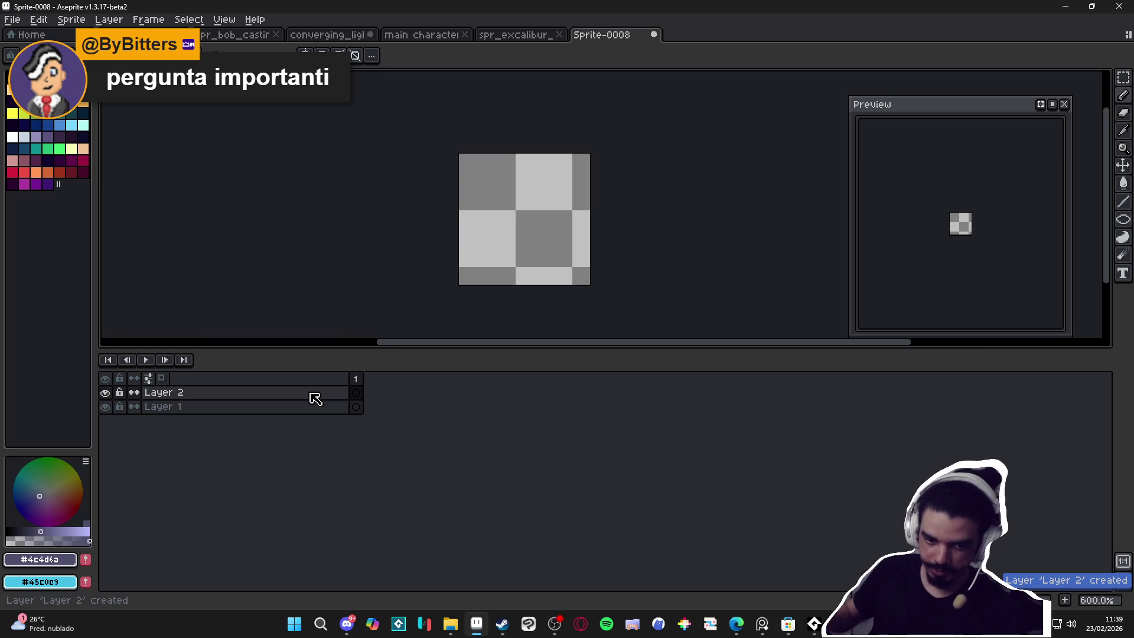
# Step: Eyedrop pale yellow #FFF089 from the spr_excalibur flames as the drawing colour
pyautogui.click(316, 395)
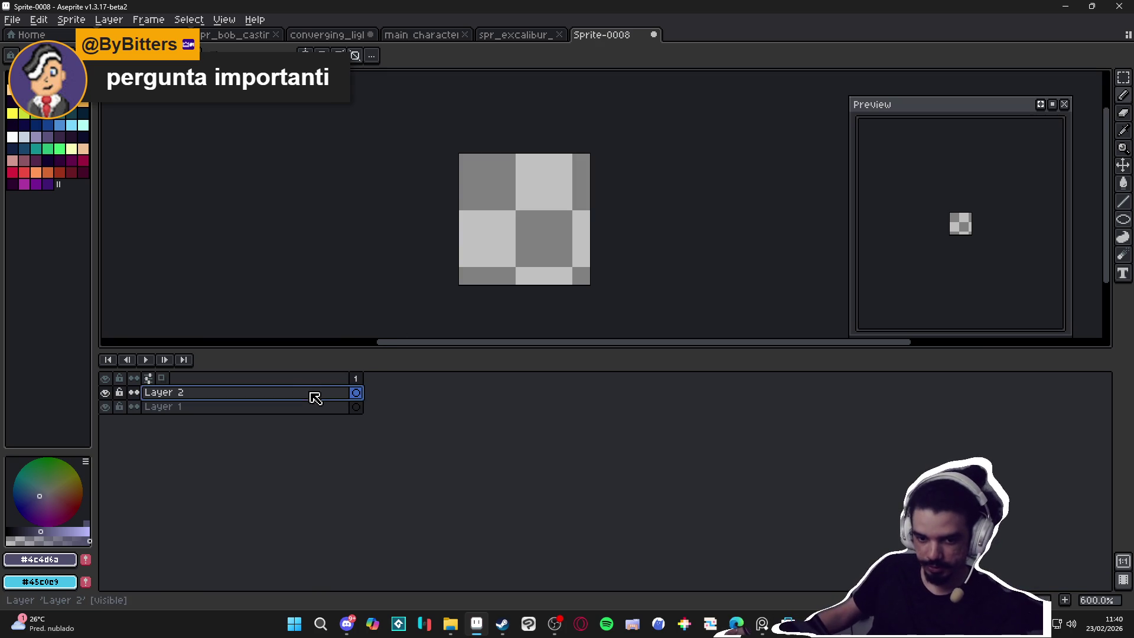
pyautogui.click(276, 409)
pyautogui.click(518, 34)
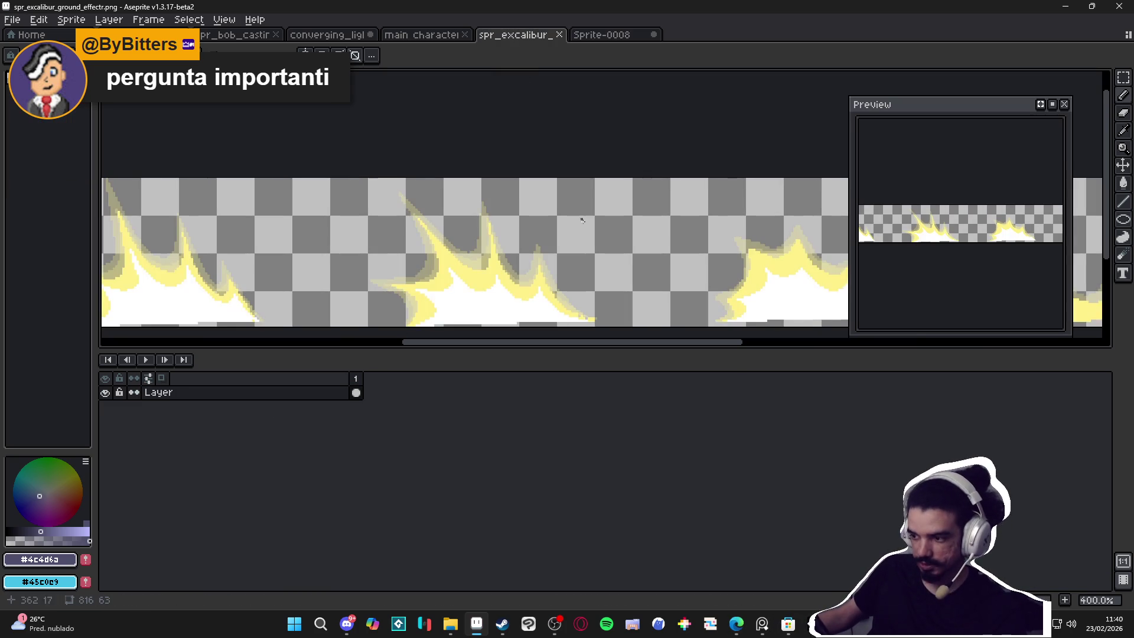
pyautogui.keyDown('alt'); pyautogui.click(508, 253); pyautogui.keyUp('alt')
pyautogui.hotkey('ctrl', 'Tab')
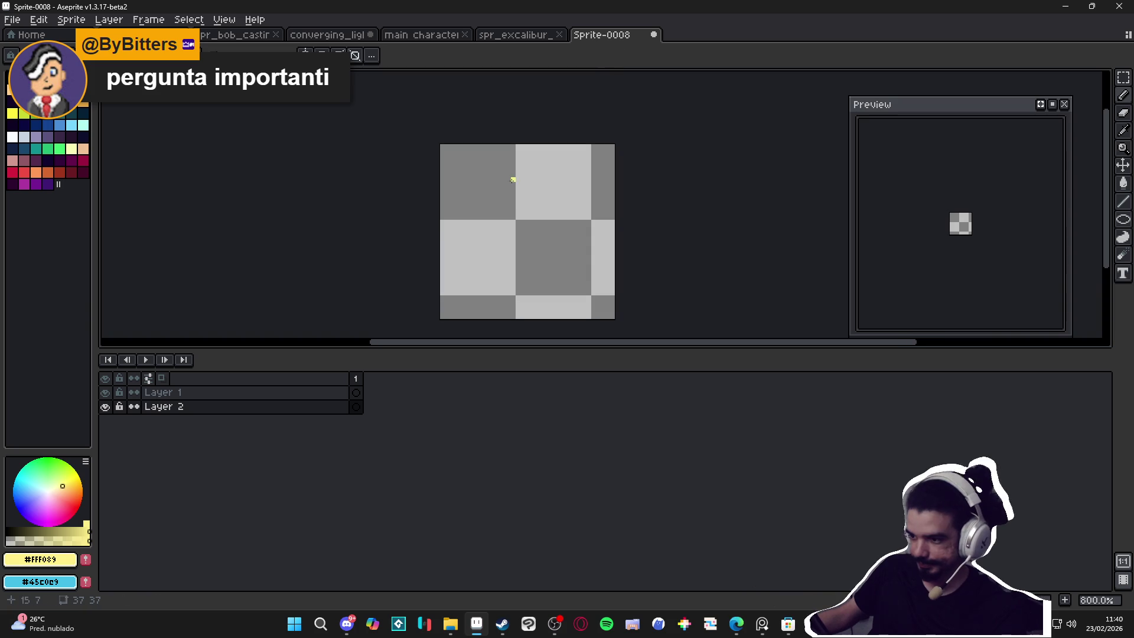
# Step: Dock the converging_light sprite as a left split pane beside the editor
pyautogui.moveTo(1124, 222)
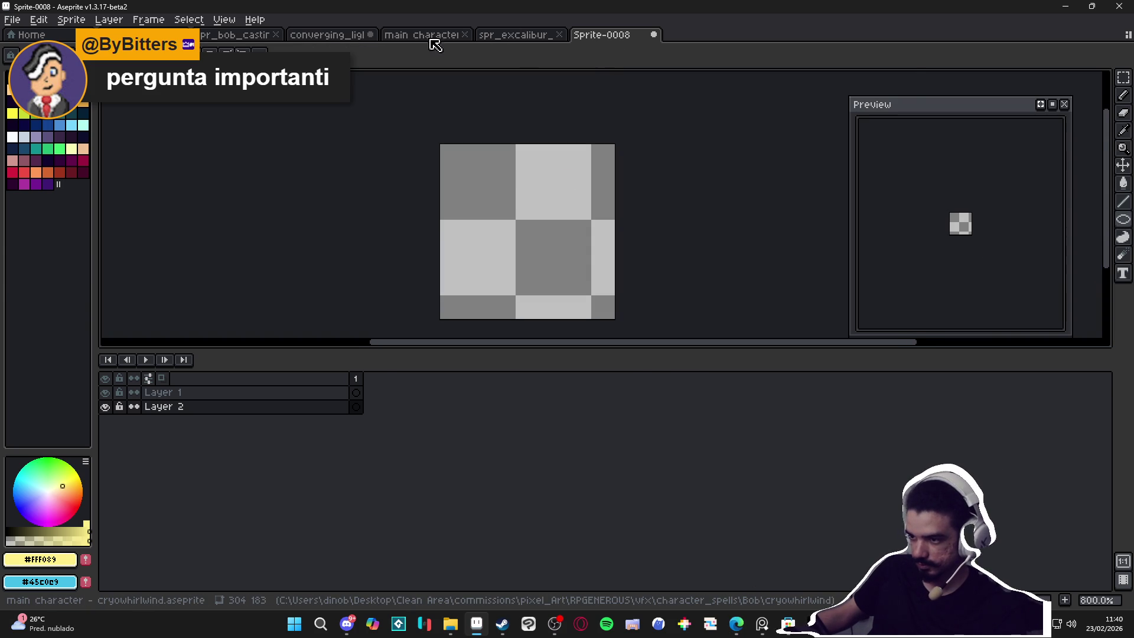
pyautogui.click(453, 39)
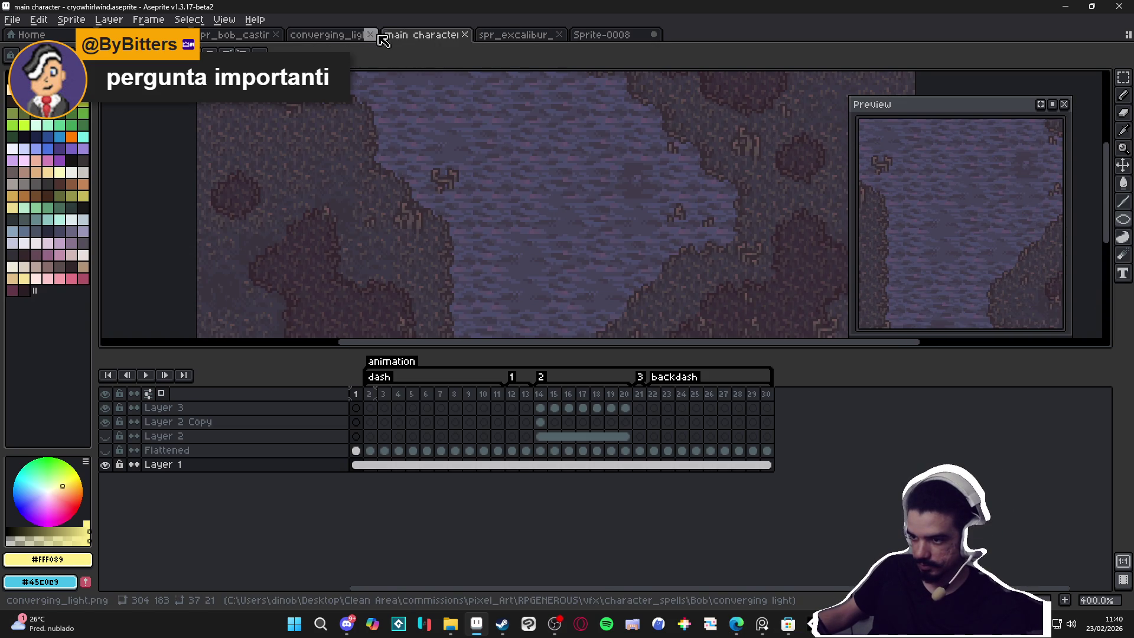
pyautogui.click(340, 34)
pyautogui.moveTo(340, 35)
pyautogui.mouseDown()
pyautogui.moveTo(177, 162)
pyautogui.moveTo(166, 195)
pyautogui.mouseUp()
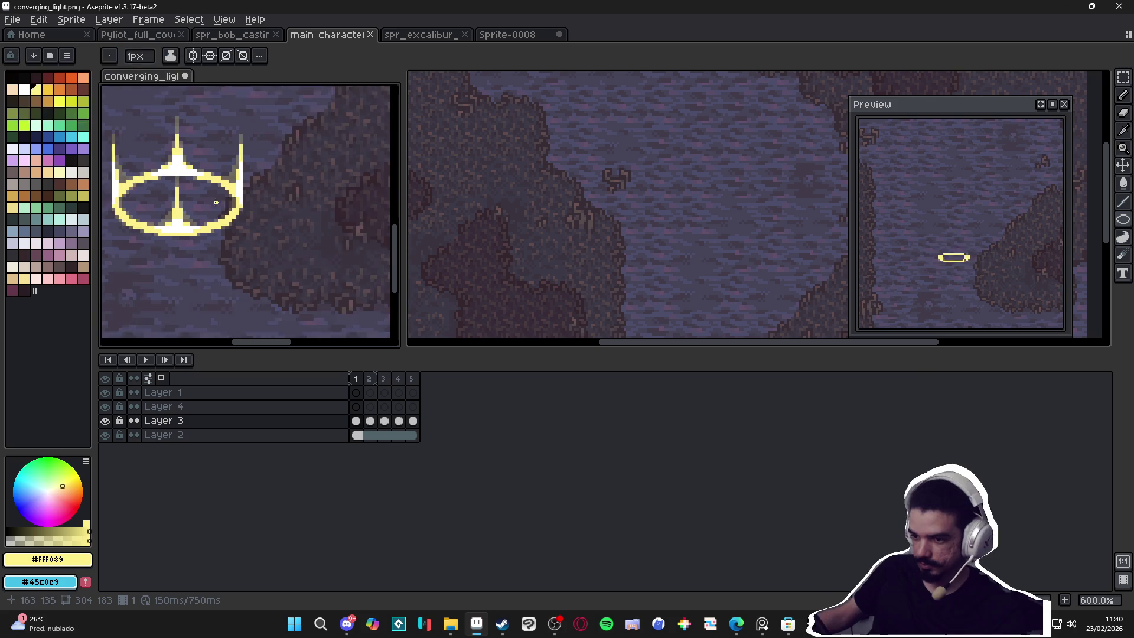
# Step: Show Sprite-0008 on the right, then eyedrop #46445a from the reference and fill Layer 2 with it
pyautogui.hotkey('ctrl', 'Tab')
pyautogui.hotkey('ctrl', 'Tab')
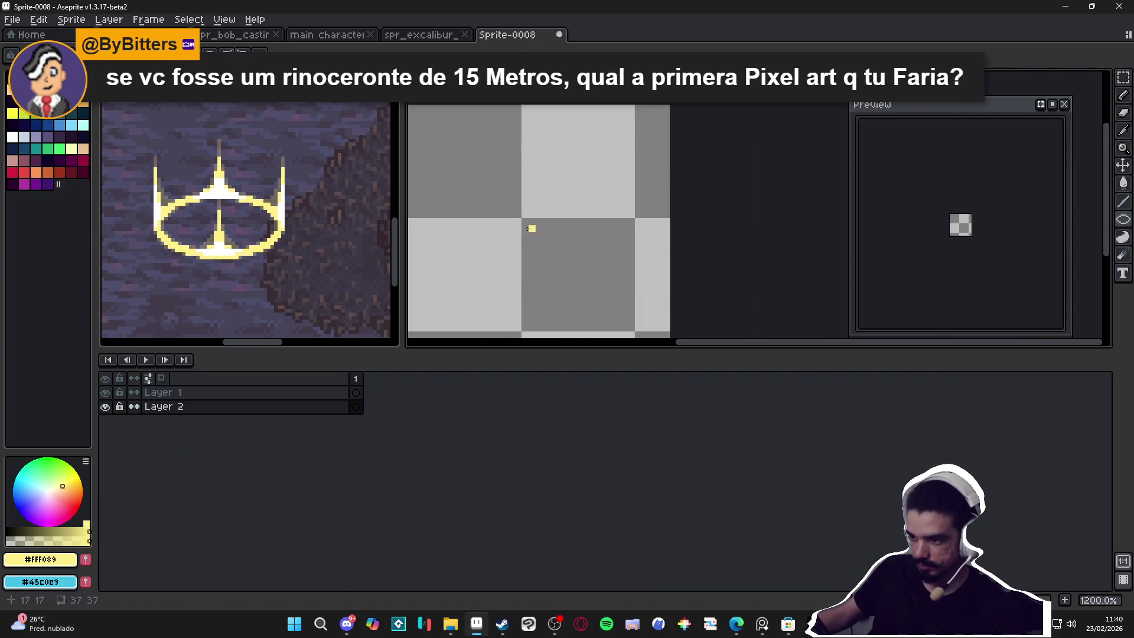
pyautogui.click(496, 299)
pyautogui.hotkey('ctrl', 'z')
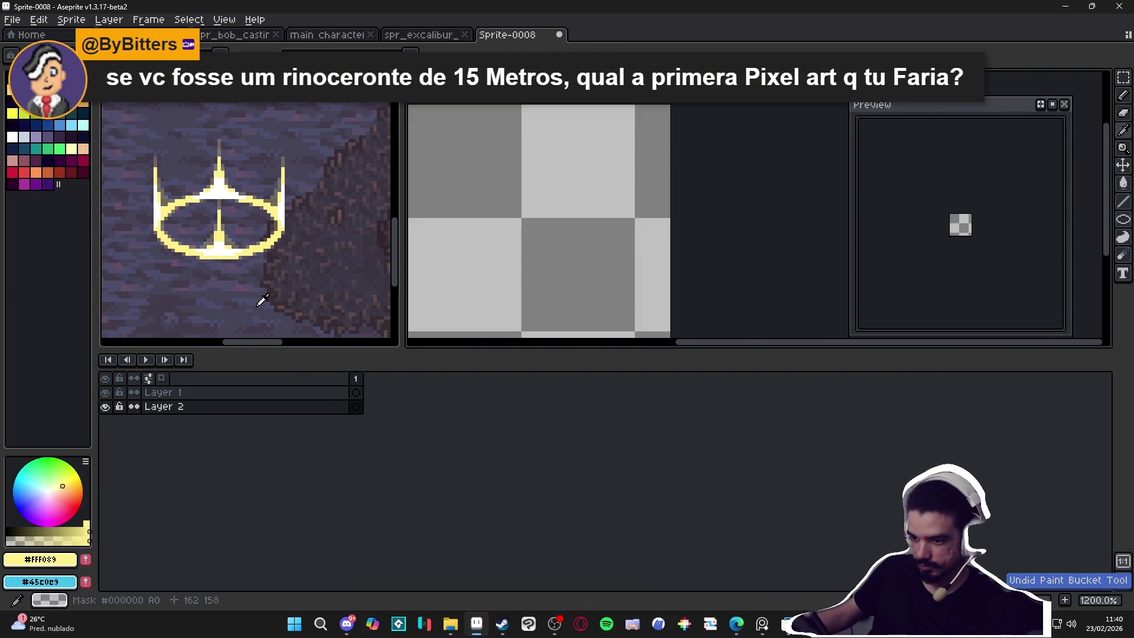
pyautogui.keyDown('alt'); pyautogui.click(262, 300); pyautogui.keyUp('alt')
pyautogui.click(503, 252)
pyautogui.click(263, 289)
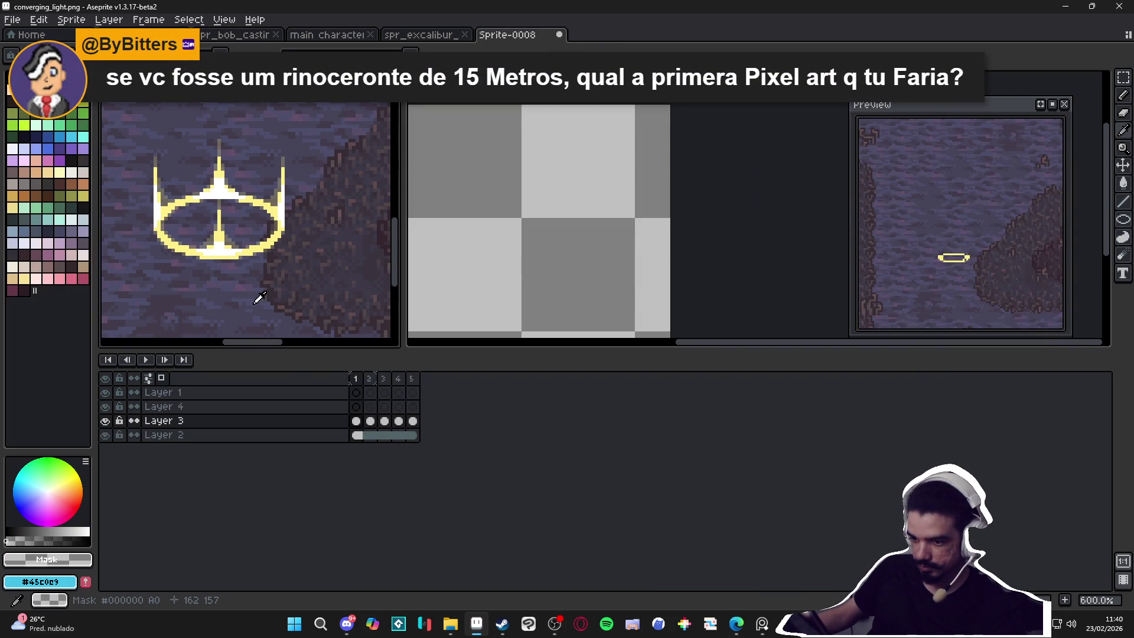
pyautogui.keyDown('alt'); pyautogui.click(286, 286); pyautogui.keyUp('alt')
pyautogui.click(519, 240)
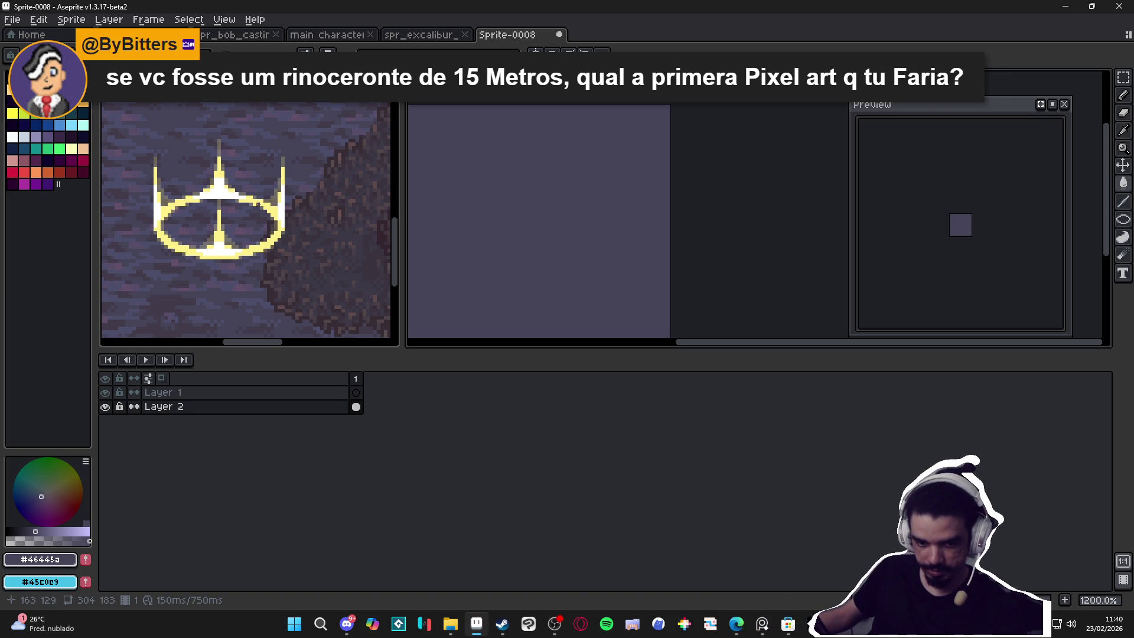
# Step: Return to Sprite-0008 and select Layer 1's frame 1 for drawing
pyautogui.scroll(2, 289, 198)
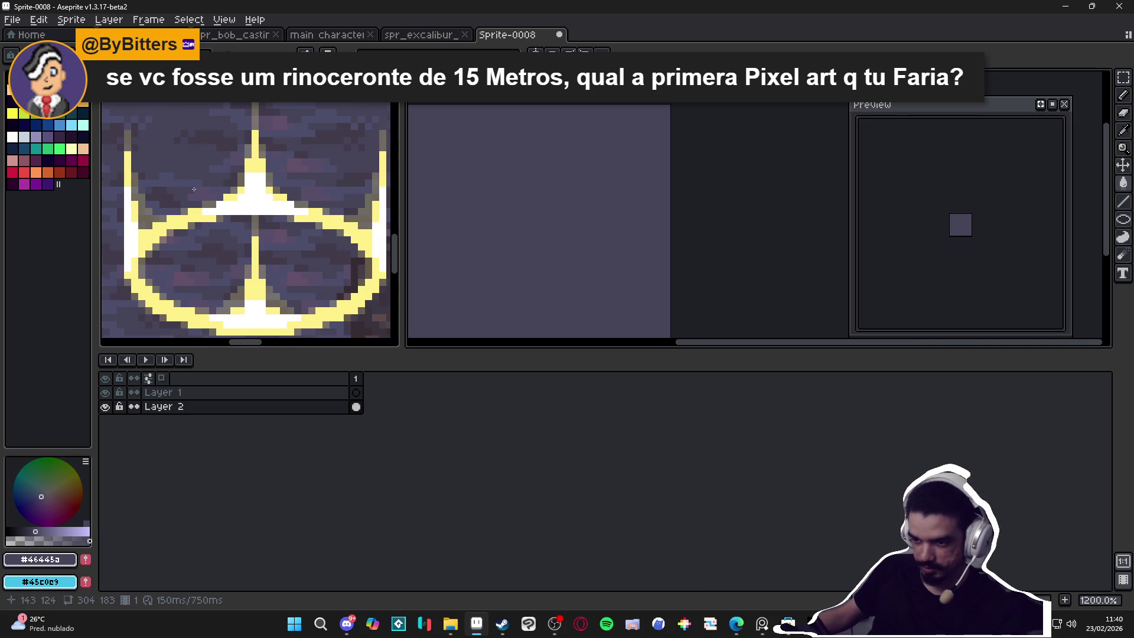
pyautogui.click(258, 164)
pyautogui.click(511, 238)
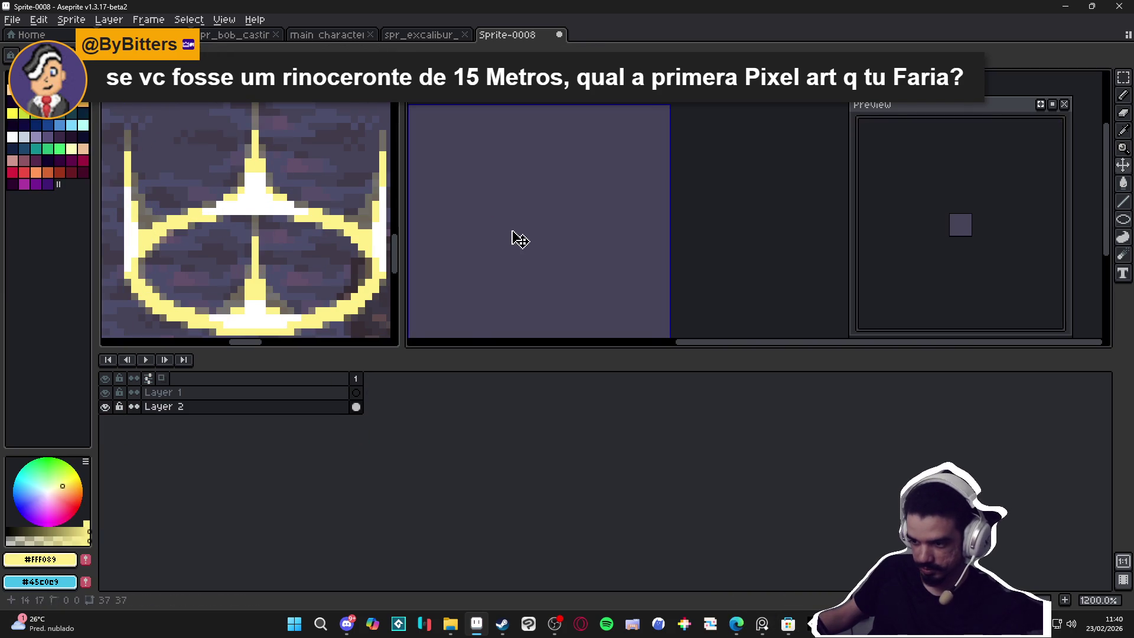
pyautogui.click(356, 392)
pyautogui.scroll(-2, 518, 222)
# Step: Draw a pale yellow ring filling frame 1 and hide the purple background layer
pyautogui.moveTo(1122, 219)
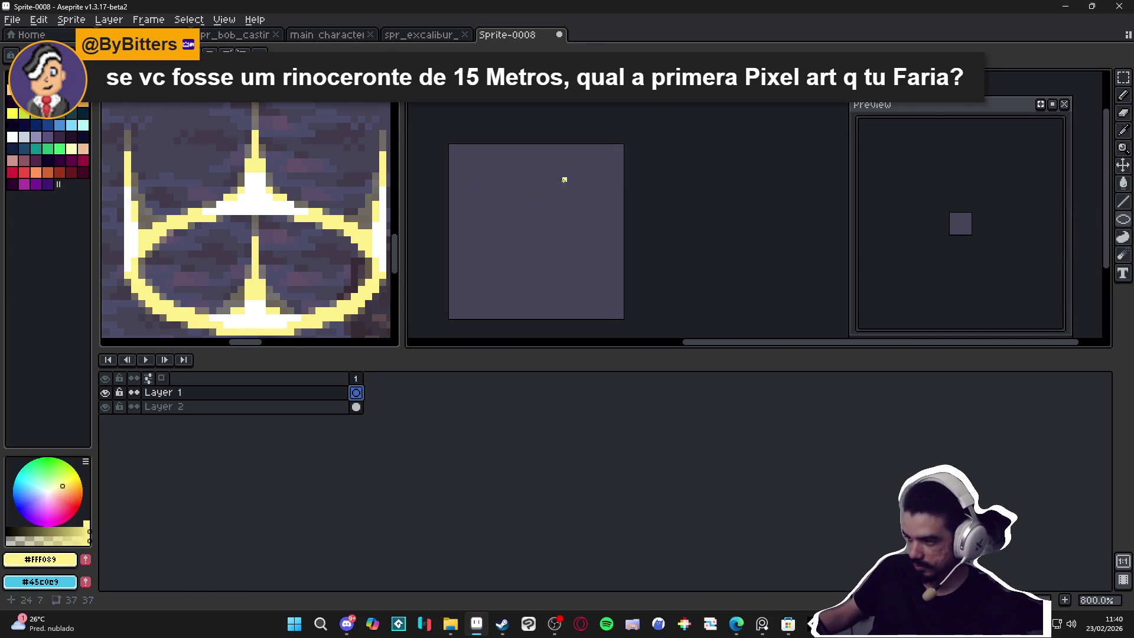
pyautogui.moveTo(455, 150); pyautogui.dragTo(621, 316)
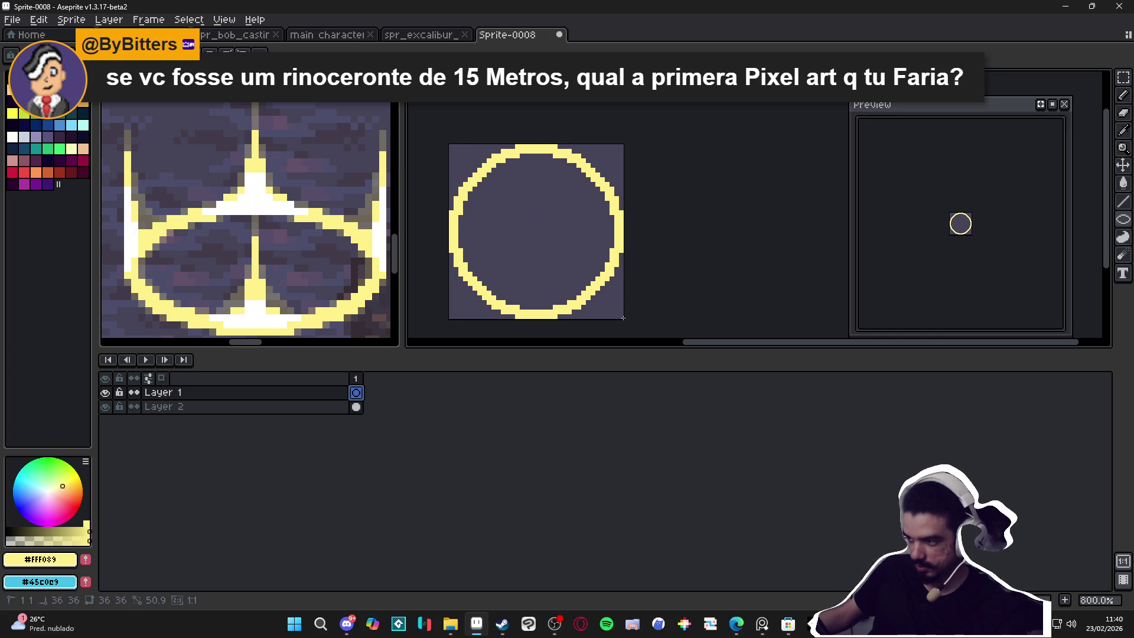
pyautogui.click(105, 407)
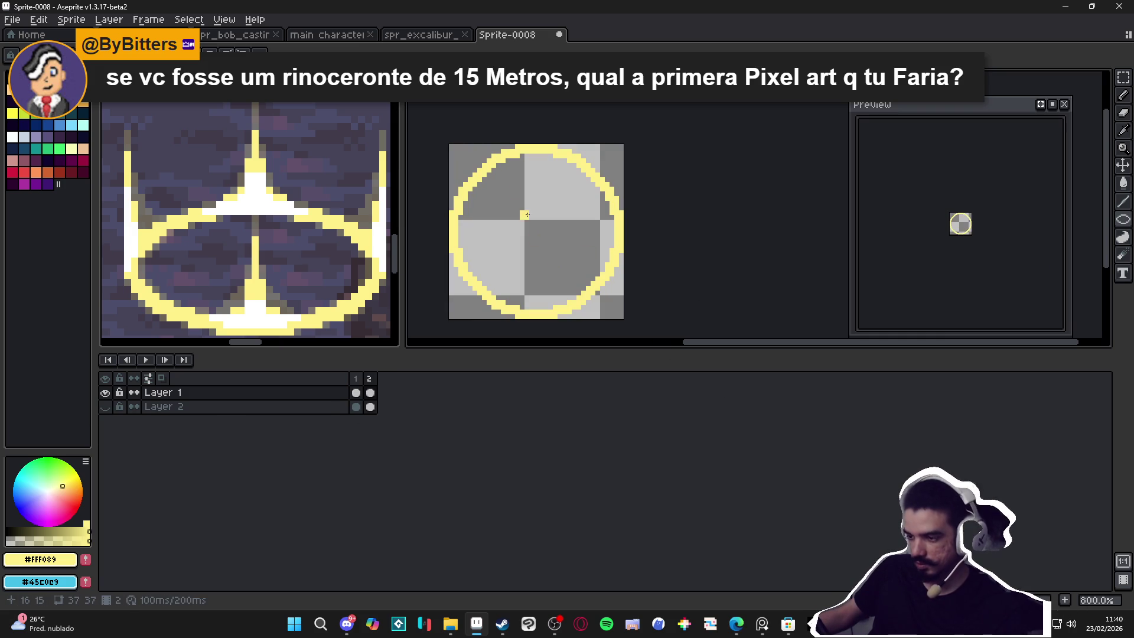
# Step: Add frame 2 with onion skin on and draw a slightly smaller yellow ring
pyautogui.press('Right')
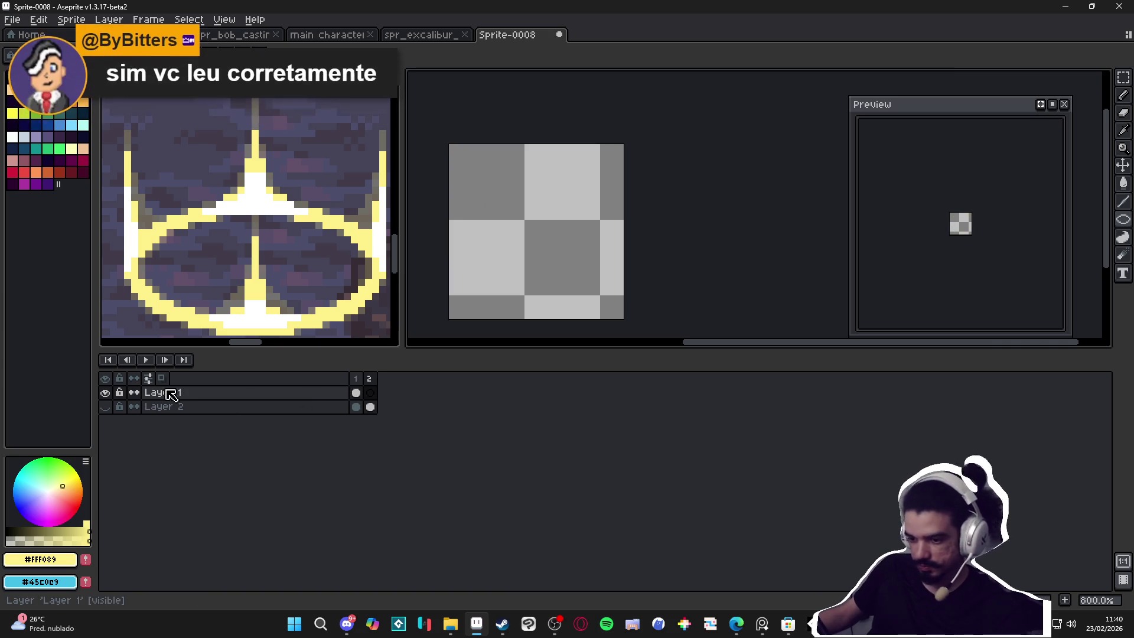
pyautogui.click(162, 378)
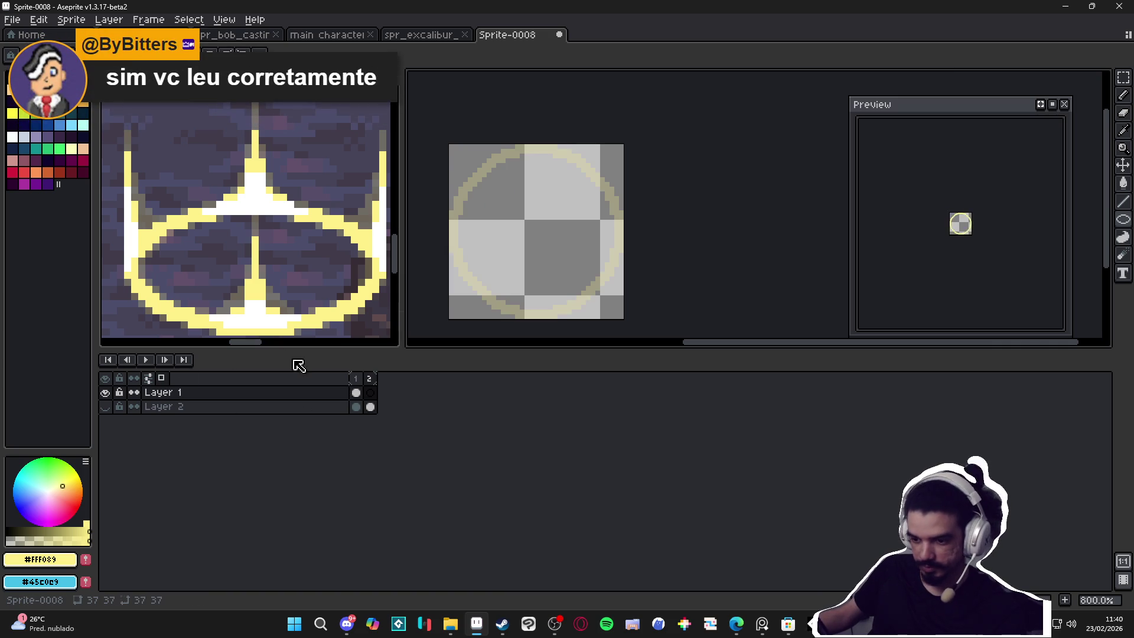
pyautogui.moveTo(461, 151)
pyautogui.mouseDown()
pyautogui.moveTo(544, 319)
pyautogui.moveTo(703, 201)
pyautogui.mouseUp()
pyautogui.scroll(1, 544, 319)
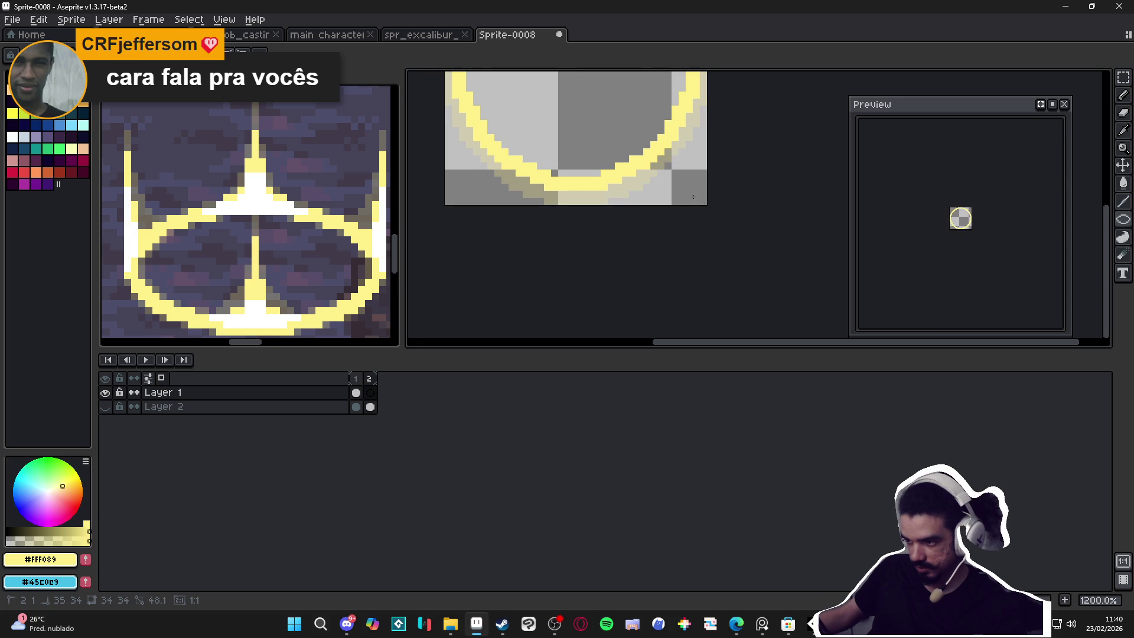
pyautogui.scroll(-2, 685, 295)
pyautogui.hotkey('ctrl', 'a')
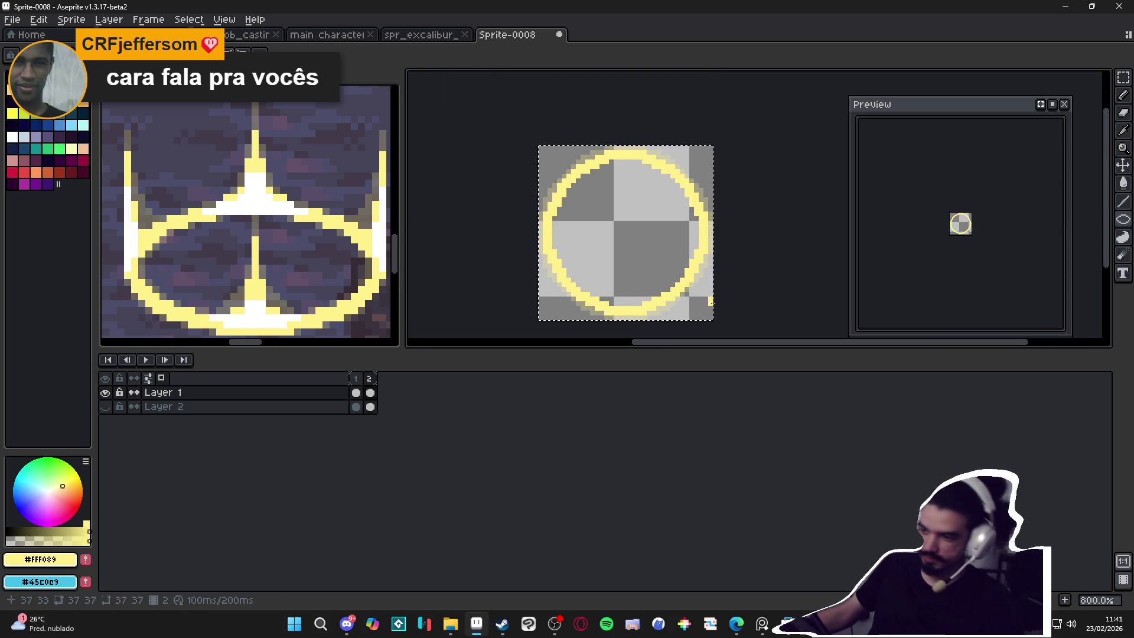
pyautogui.hotkey('ctrl', 'd')
pyautogui.click(356, 391)
pyautogui.click(372, 387)
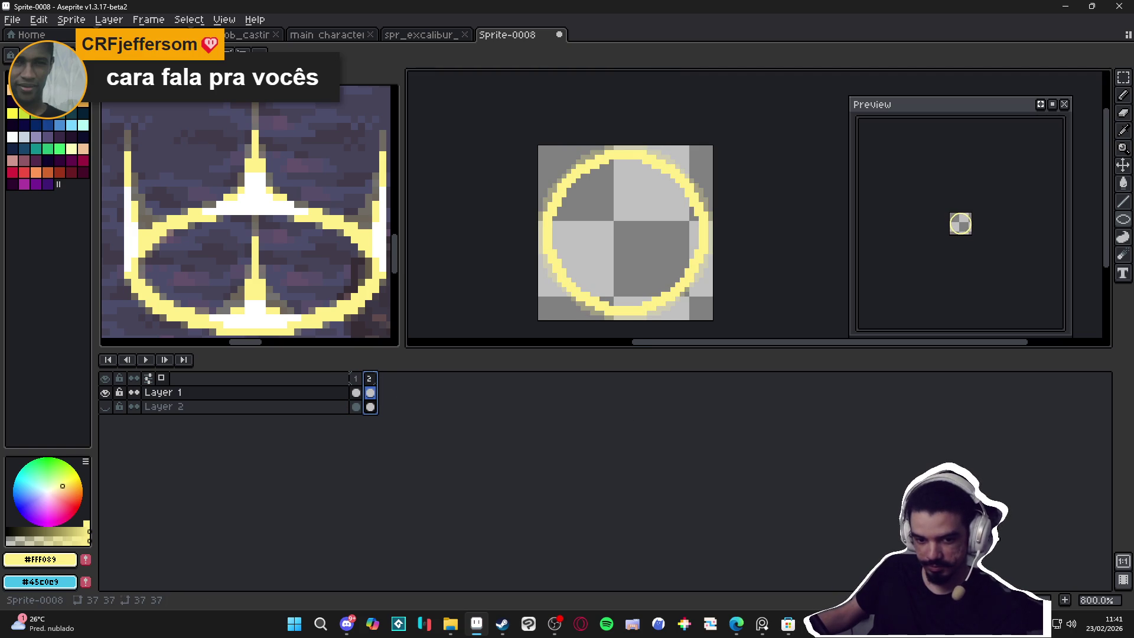
# Step: Add frame 3, clear it, draw a smaller ring, then add frame 4
pyautogui.hotkey('alt', 'n')
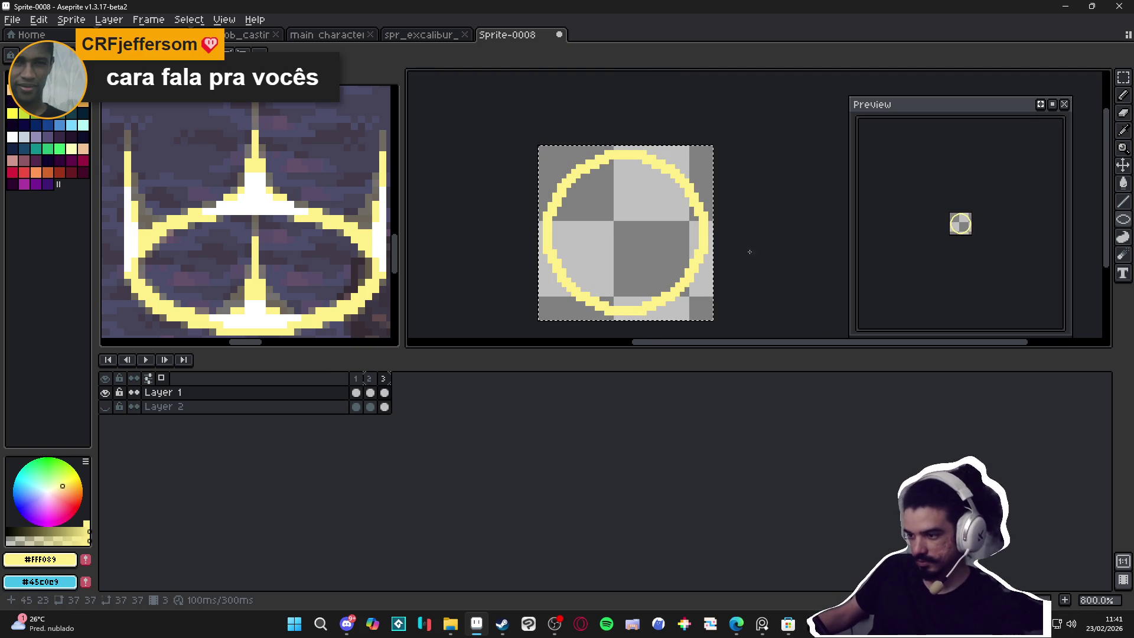
pyautogui.press('Delete')
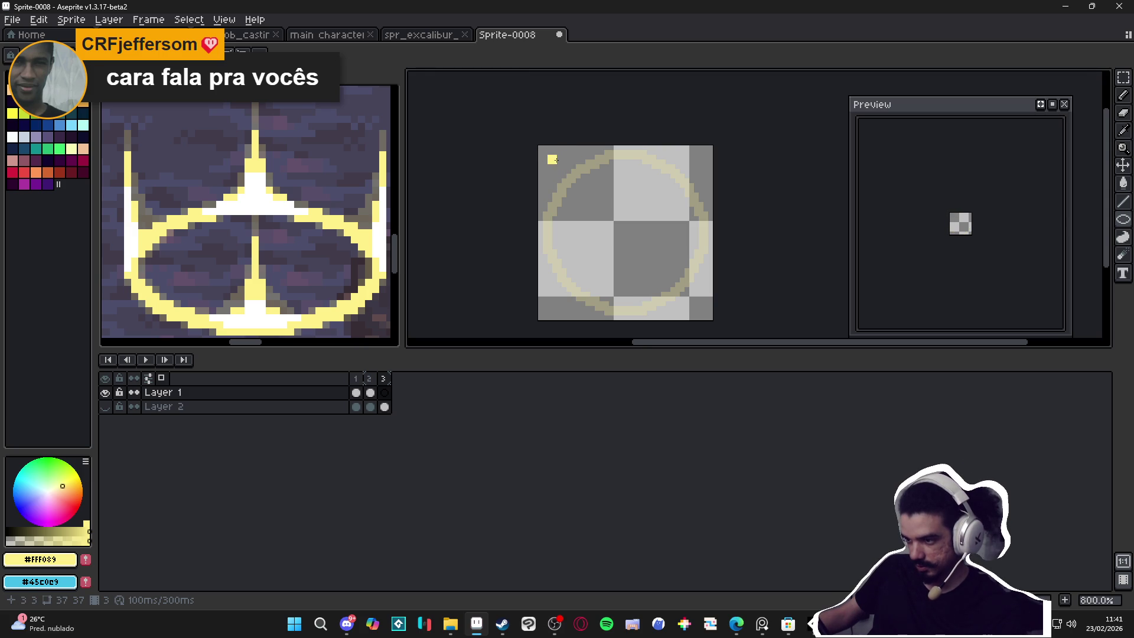
pyautogui.moveTo(572, 174)
pyautogui.mouseDown()
pyautogui.moveTo(710, 311)
pyautogui.moveTo(701, 307)
pyautogui.mouseUp()
pyautogui.click(370, 389)
pyautogui.click(385, 383)
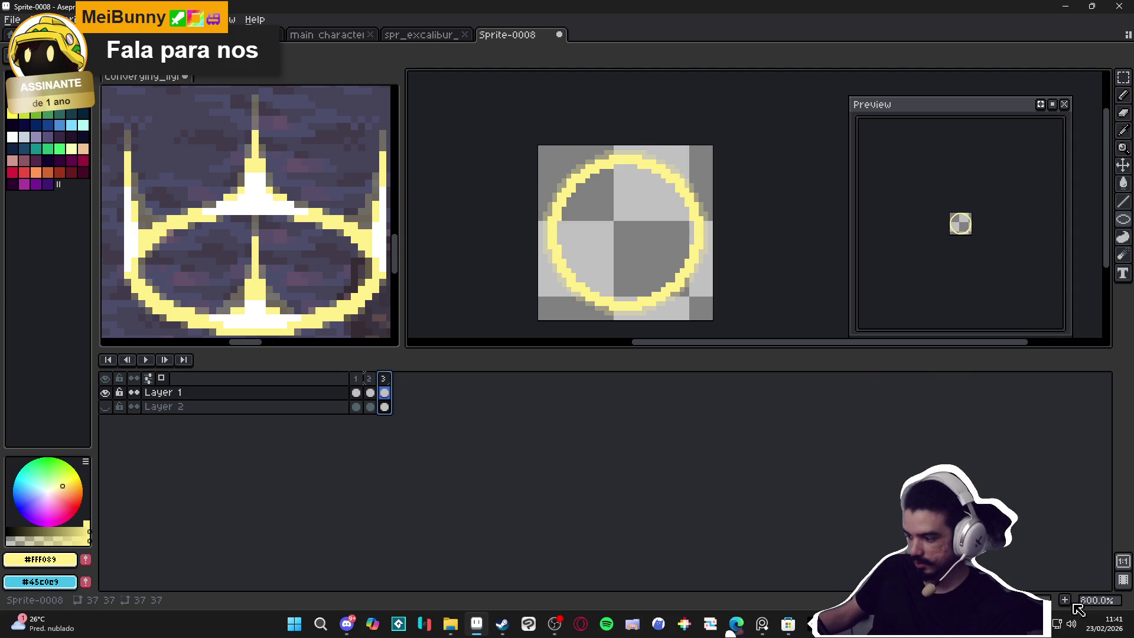
pyautogui.hotkey('alt', 'n')
# Step: Clear frame 4 and draw a large yellow ring on it
pyautogui.hotkey('ctrl', 'a')
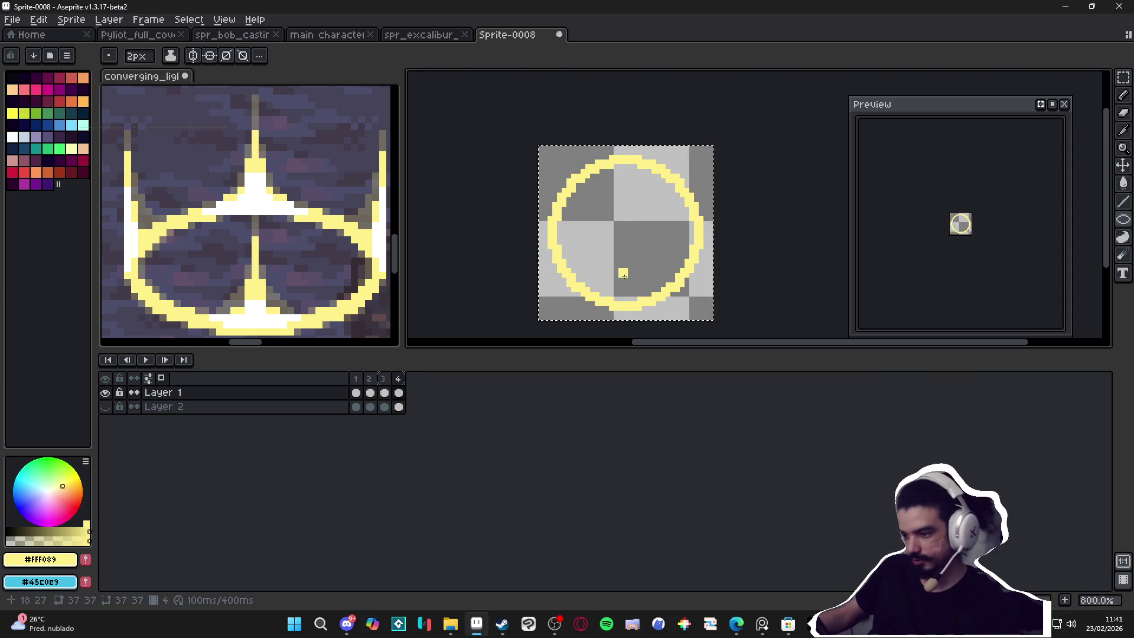
pyautogui.press('Delete')
pyautogui.scroll(2, 586, 199)
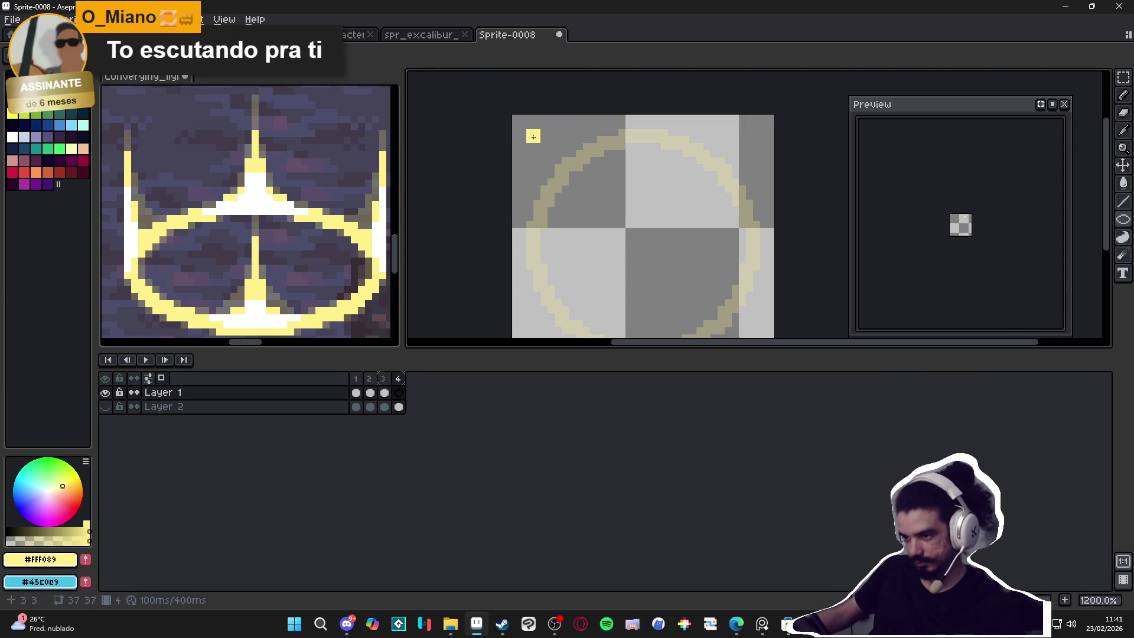
pyautogui.moveTo(541, 145)
pyautogui.mouseDown()
pyautogui.moveTo(732, 332)
pyautogui.moveTo(766, 336)
pyautogui.mouseUp()
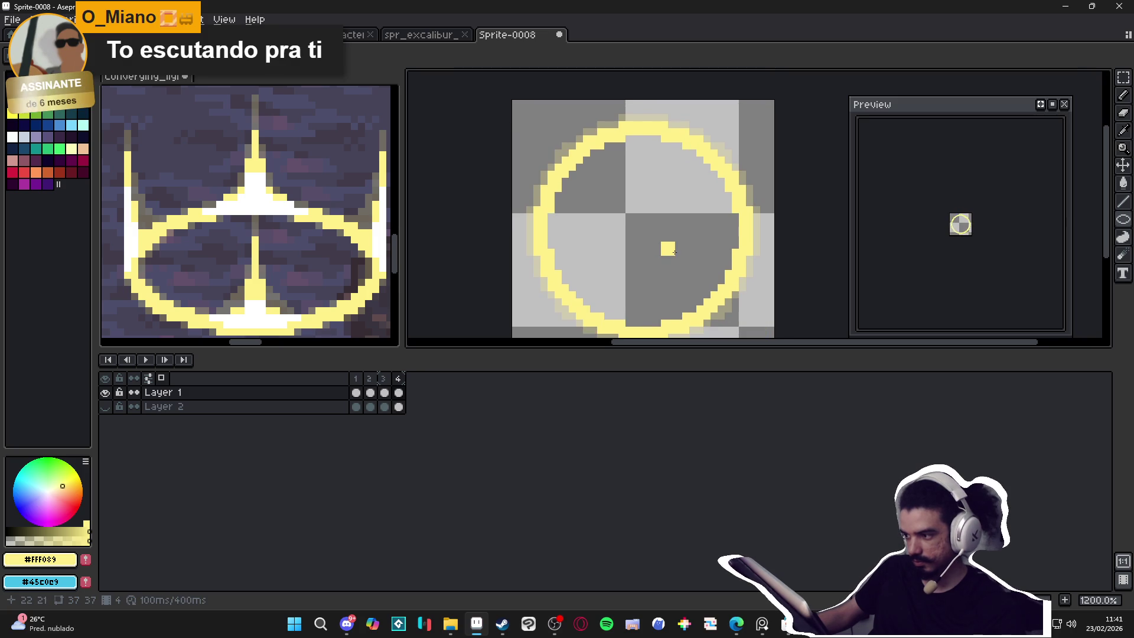
pyautogui.scroll(-1, 666, 246)
pyautogui.moveTo(659, 246); pyautogui.dragTo(638, 235)
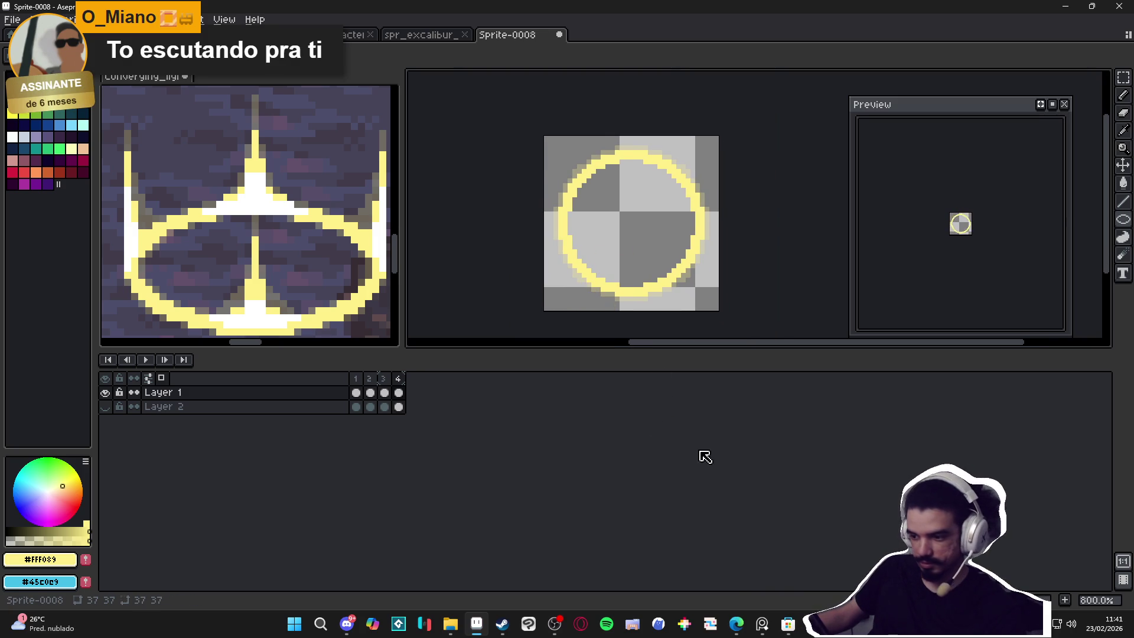
# Step: Add frame 5 and draw its ring, nudging it down one pixel
pyautogui.click(1066, 602)
pyautogui.scroll(2, 966, 235)
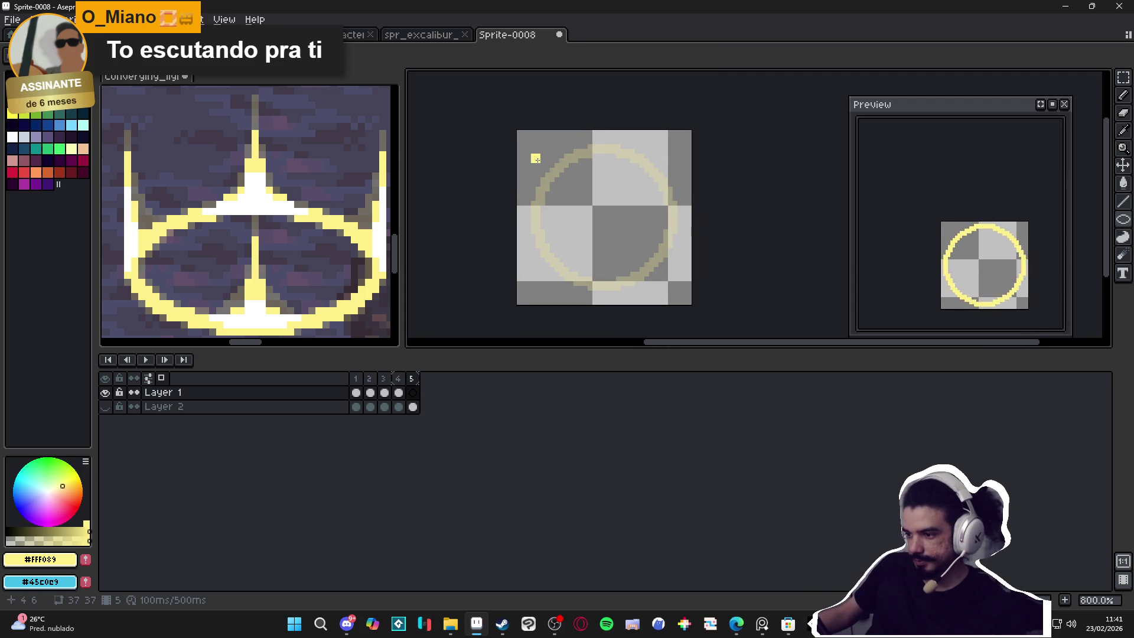
pyautogui.scroll(2, 536, 155)
pyautogui.moveTo(540, 147); pyautogui.dragTo(737, 276)
pyautogui.hotkey('ctrl', 'a')
pyautogui.scroll(-2, 669, 272)
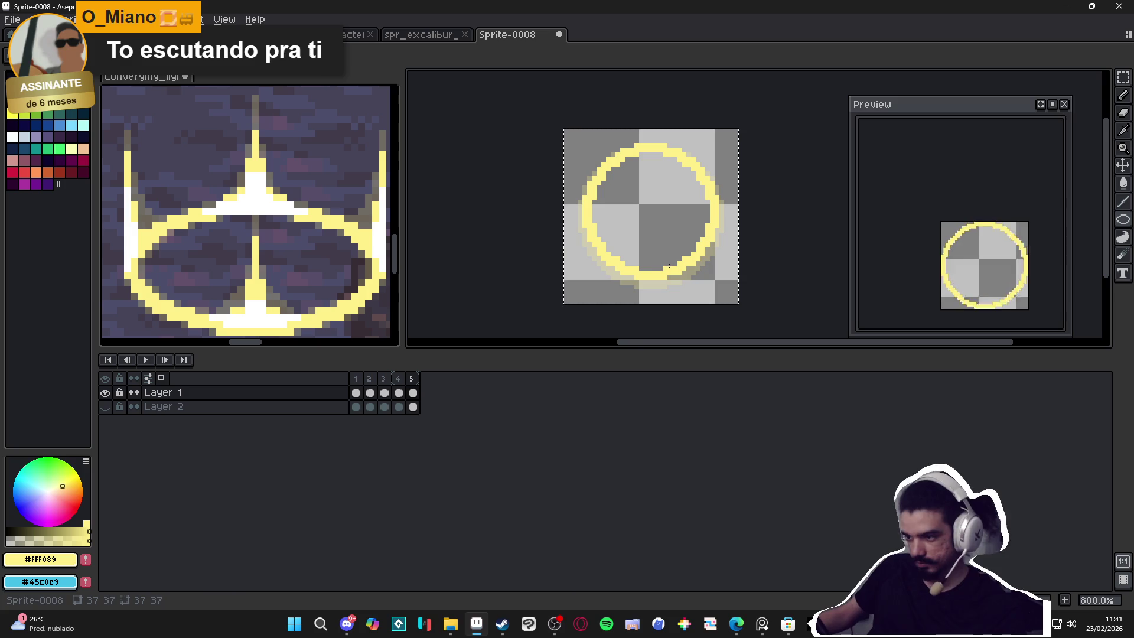
pyautogui.press('Down')
pyautogui.hotkey('ctrl', 'd')
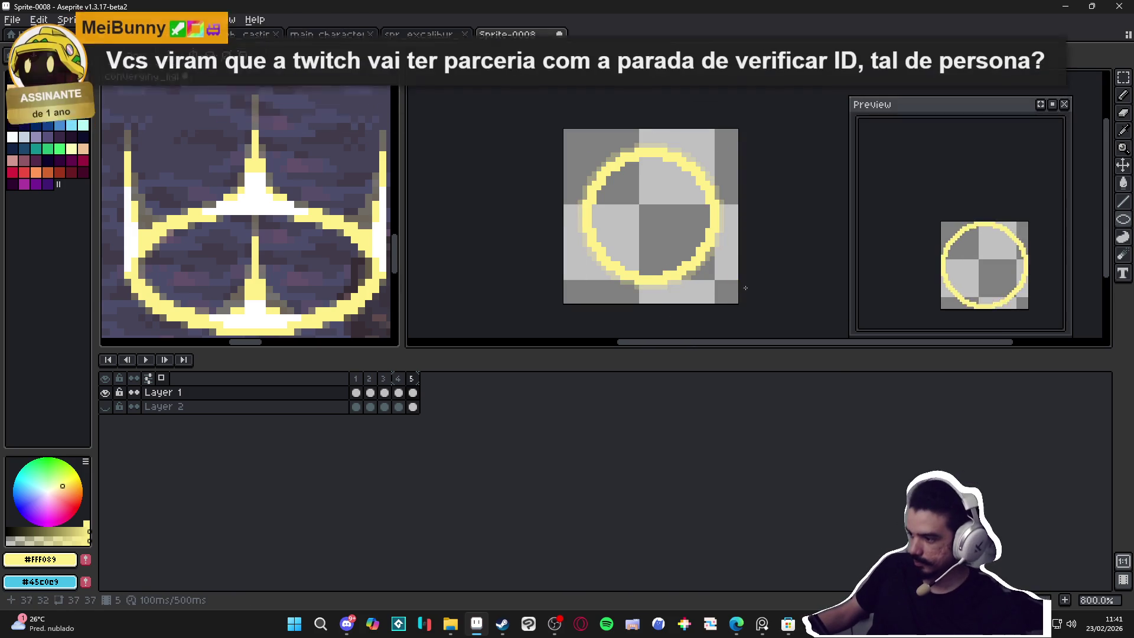
# Step: Add frame 6 with a centred 26×26 yellow ring, then start saving with Ctrl+S
pyautogui.hotkey('alt', 'n')
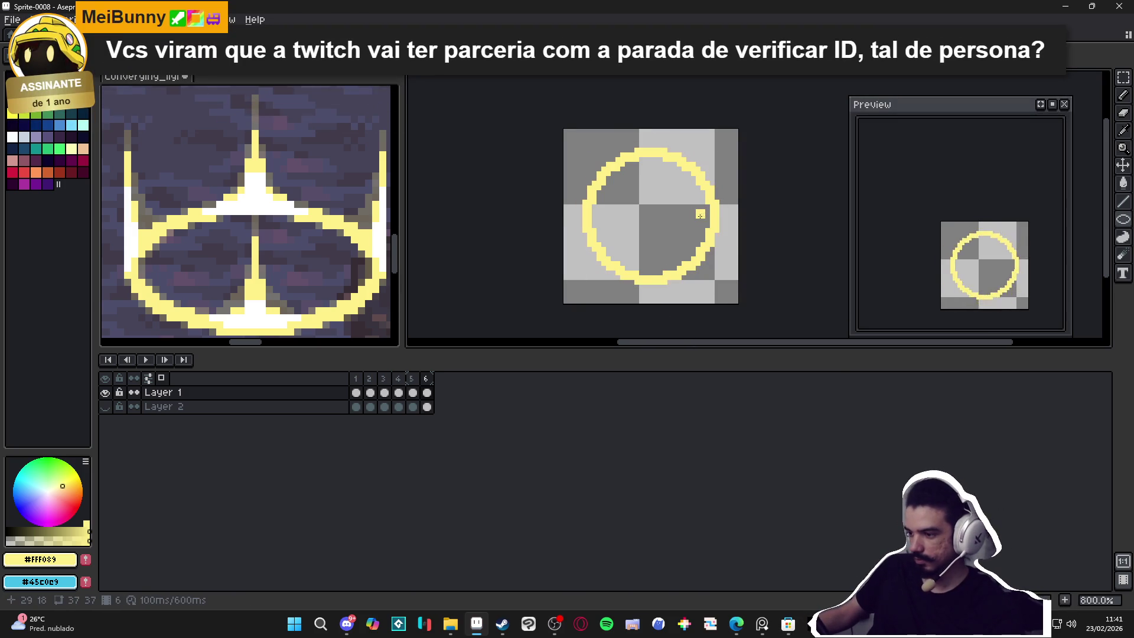
pyautogui.hotkey('ctrl', 'a')
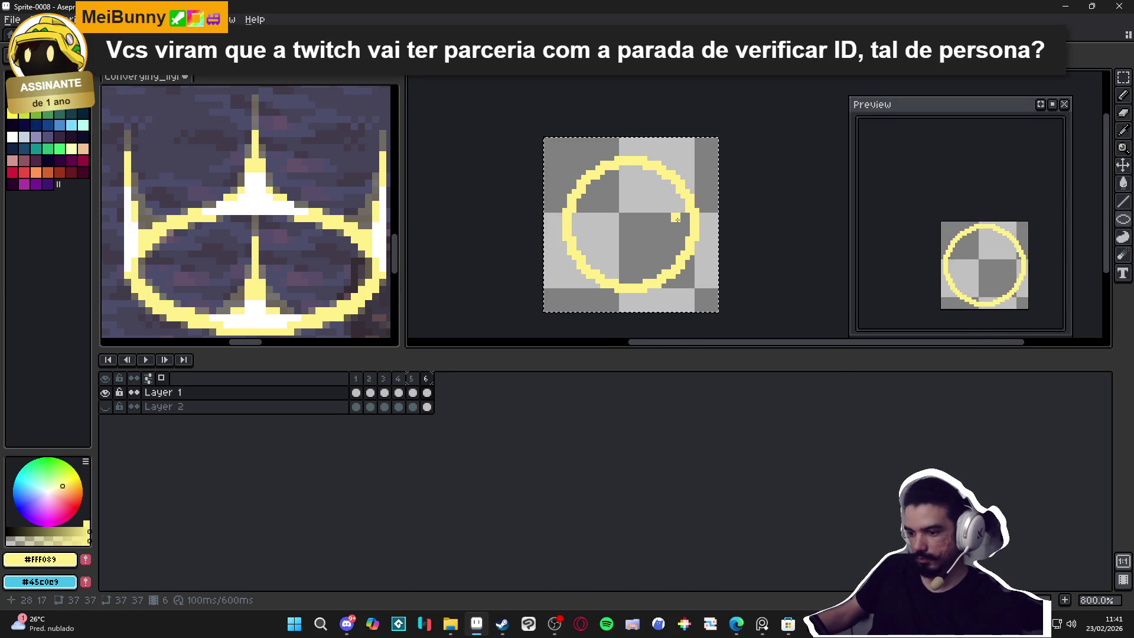
pyautogui.press('Delete')
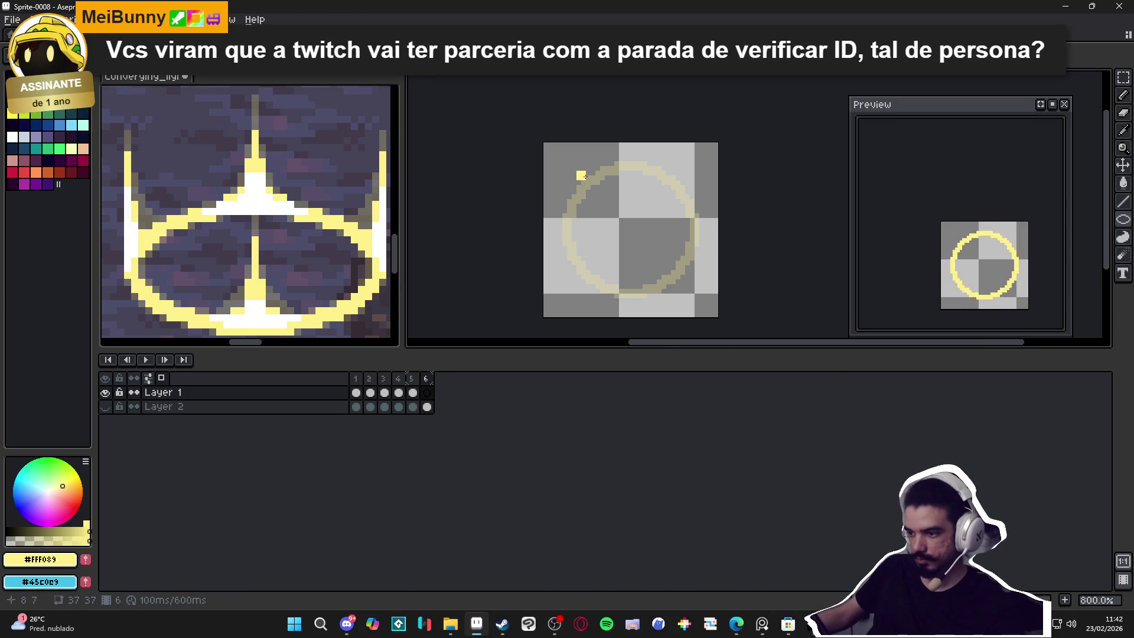
pyautogui.moveTo(605, 210)
pyautogui.mouseDown()
pyautogui.moveTo(691, 284)
pyautogui.moveTo(704, 322)
pyautogui.moveTo(656, 266)
pyautogui.mouseUp()
pyautogui.hotkey('ctrl', 'z')
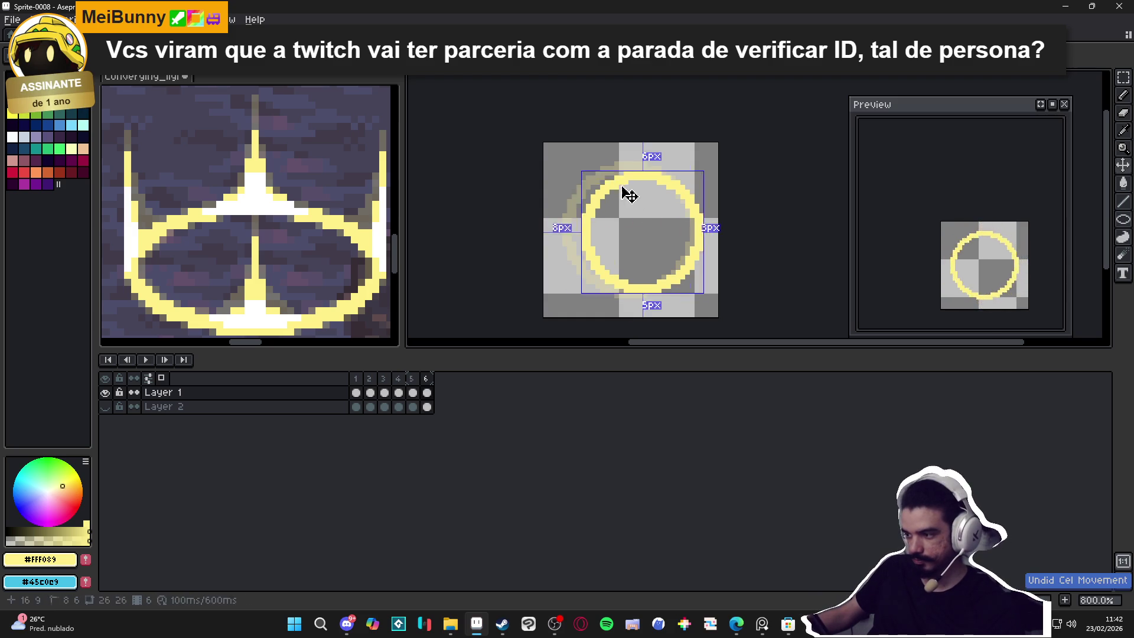
pyautogui.hotkey('ctrl', 'z')
pyautogui.press('b')
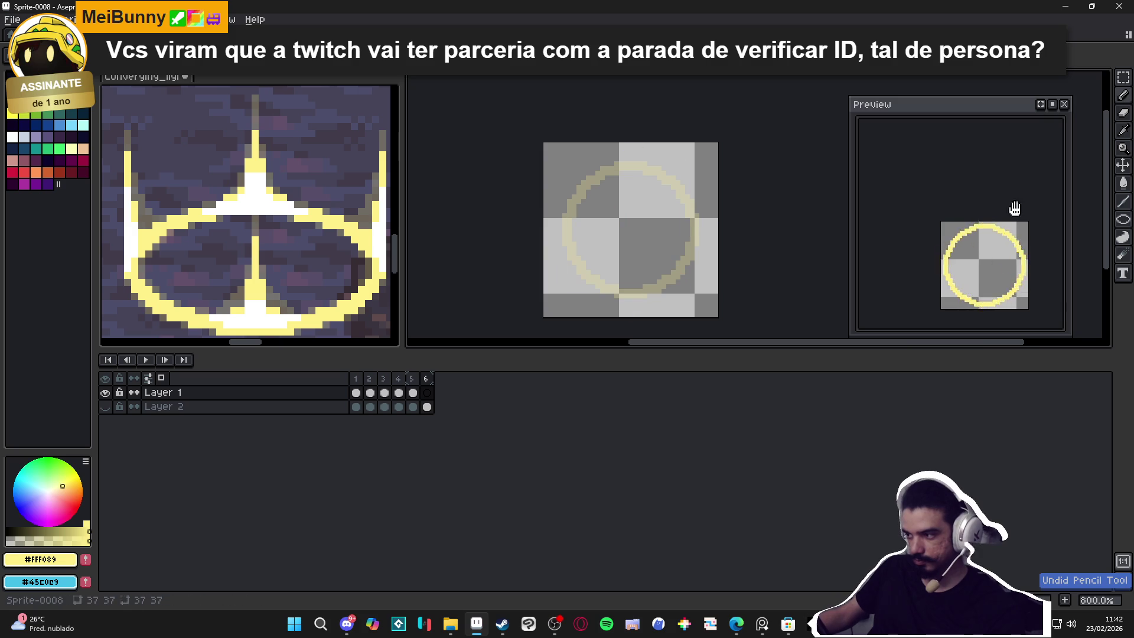
pyautogui.moveTo(1122, 221)
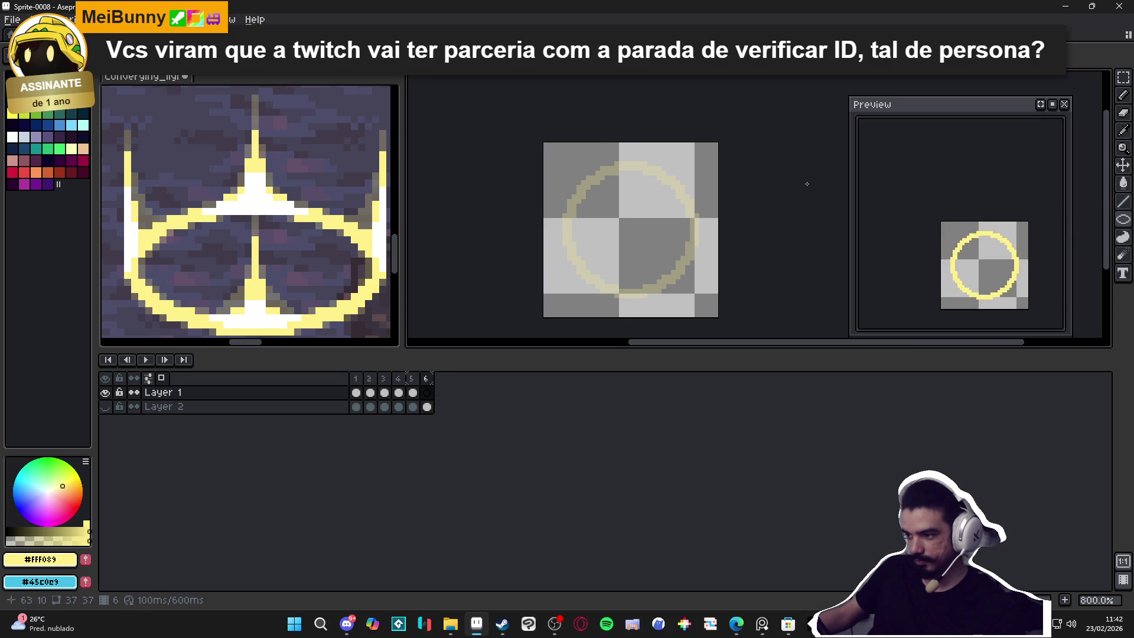
pyautogui.moveTo(571, 167); pyautogui.dragTo(692, 292)
pyautogui.hotkey('ctrl', 'z')
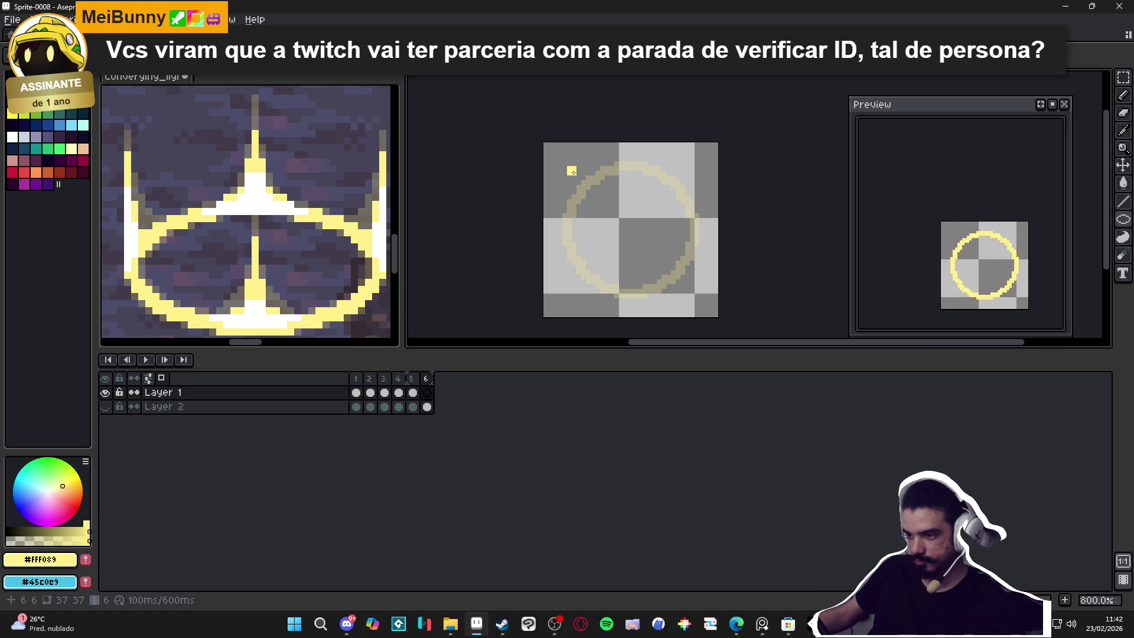
pyautogui.moveTo(591, 188); pyautogui.dragTo(695, 289)
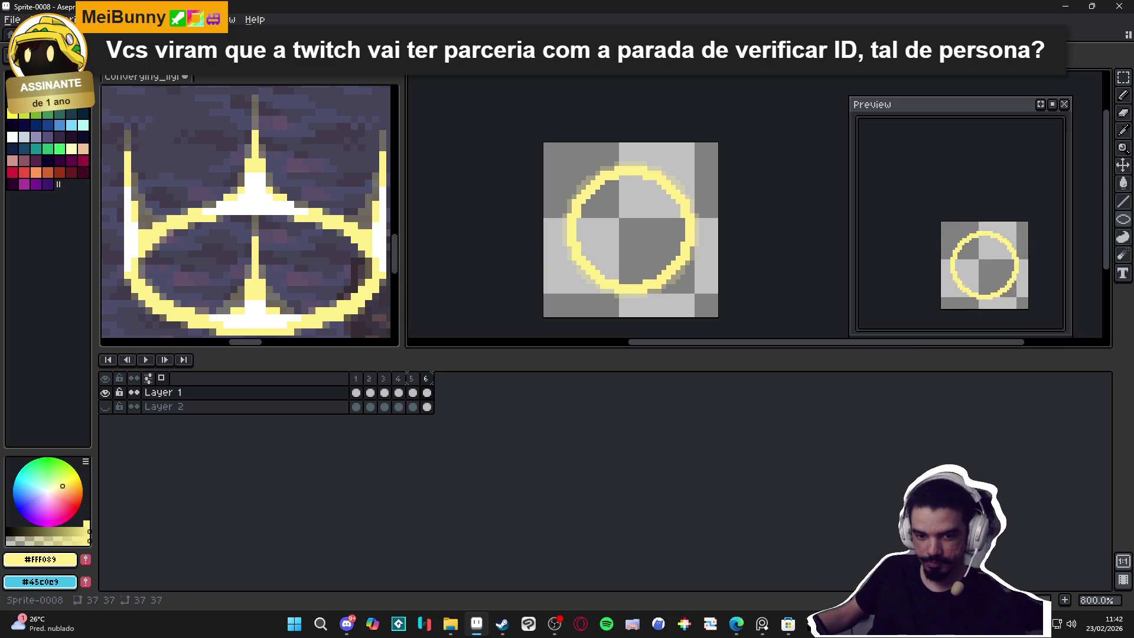
pyautogui.hotkey('ctrl', 's')
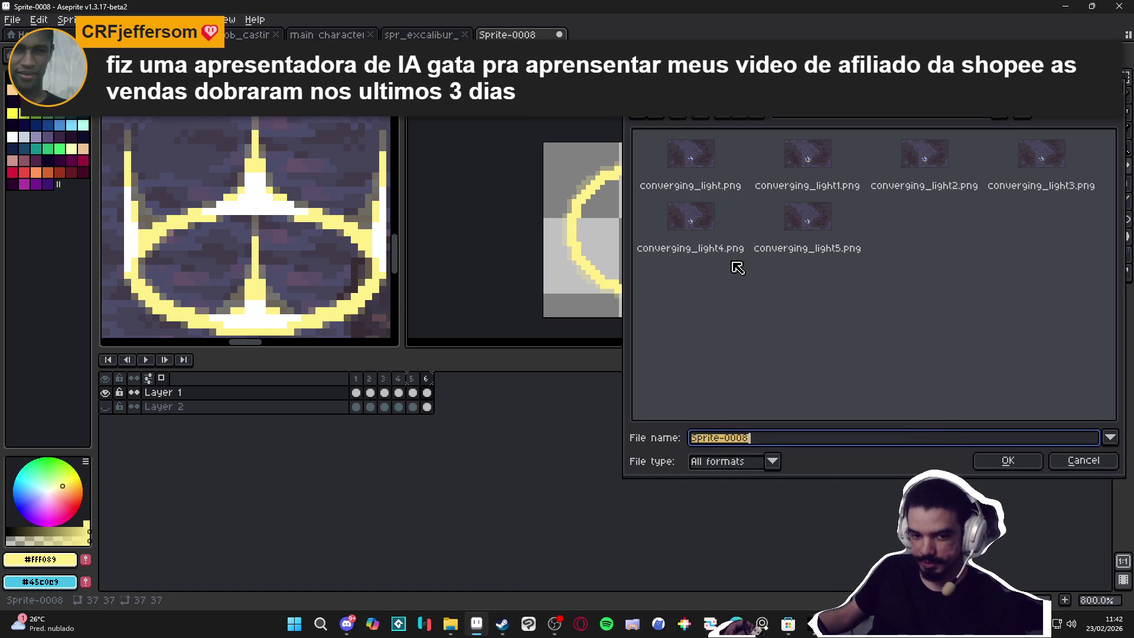
# Step: View the save folder path ending in converging light, then switch to Discord
pyautogui.click(850, 118)
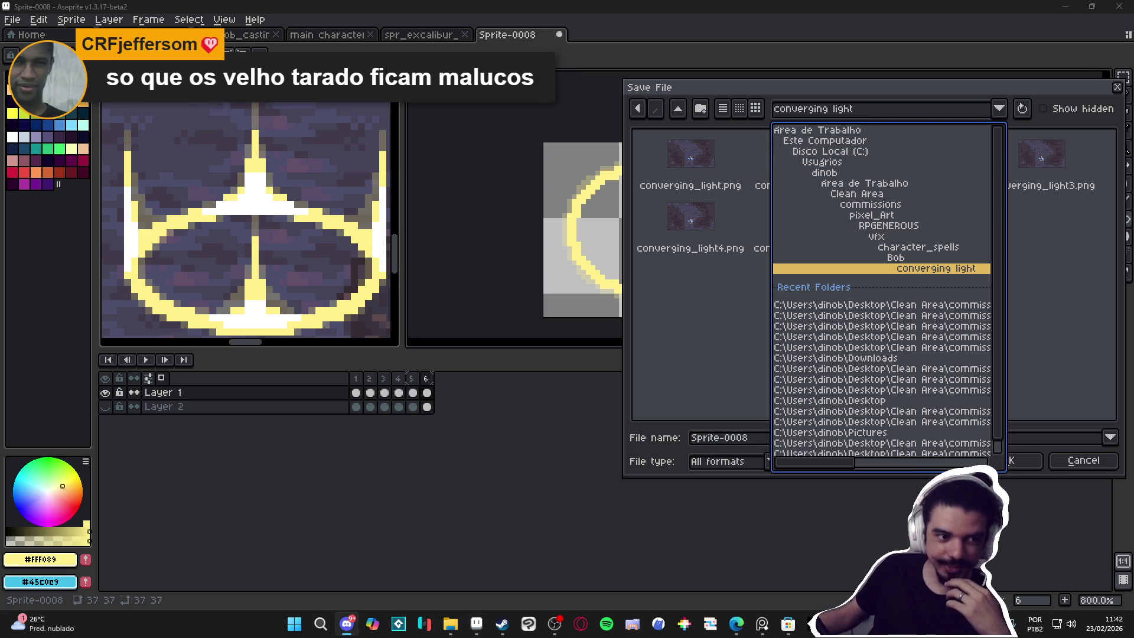
pyautogui.hotkey('alt', 'Tab')
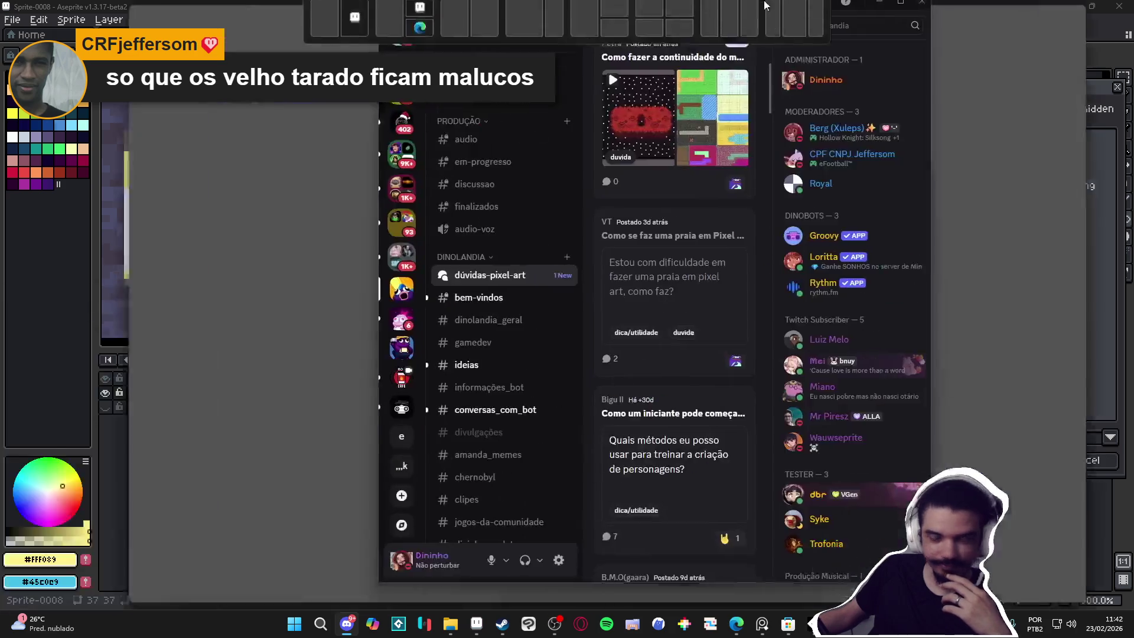
# Step: Open the post about continuing the beach sea and watch its first video fullscreen
pyautogui.click(378, 142)
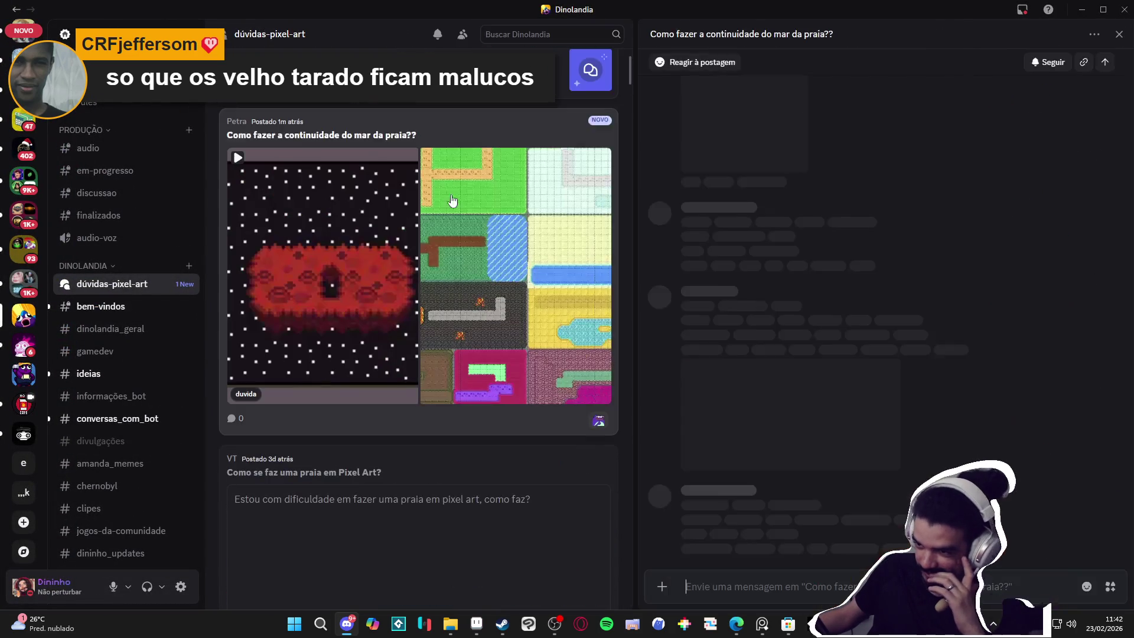
pyautogui.click(789, 422)
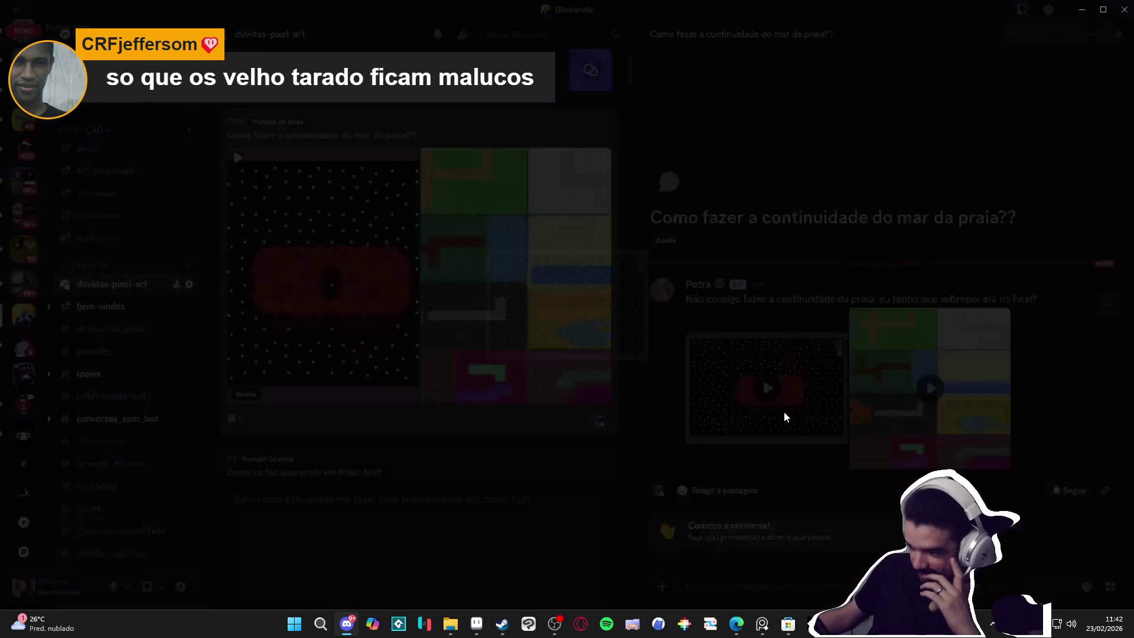
pyautogui.click(636, 352)
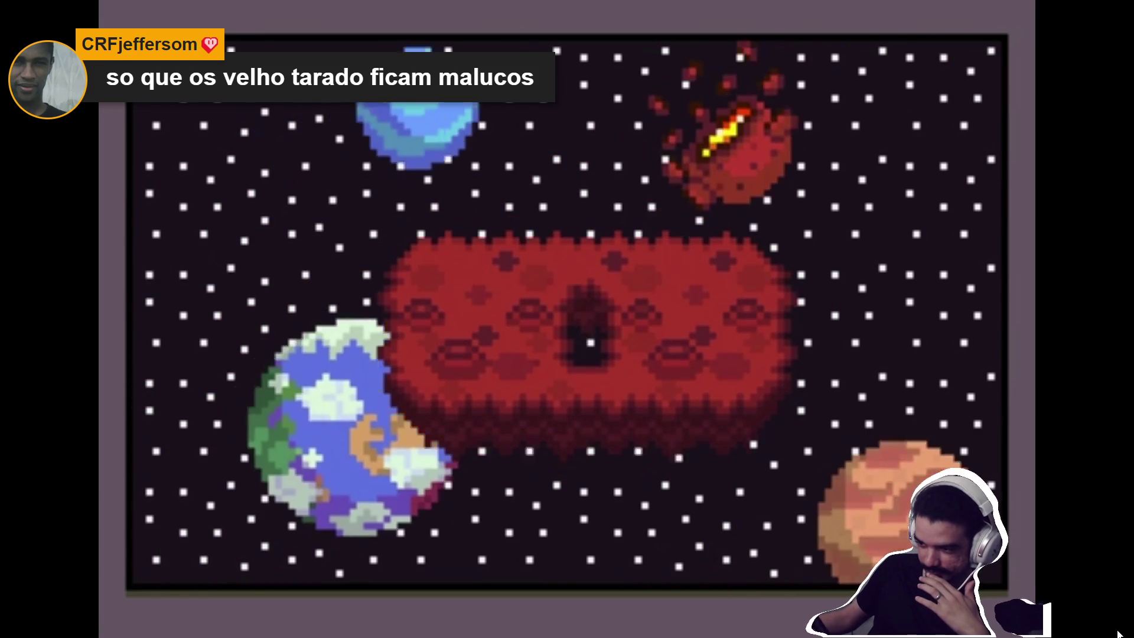
# Step: Close the first video, watch the second tile-area video fullscreen, then close the viewer
pyautogui.click(1117, 627)
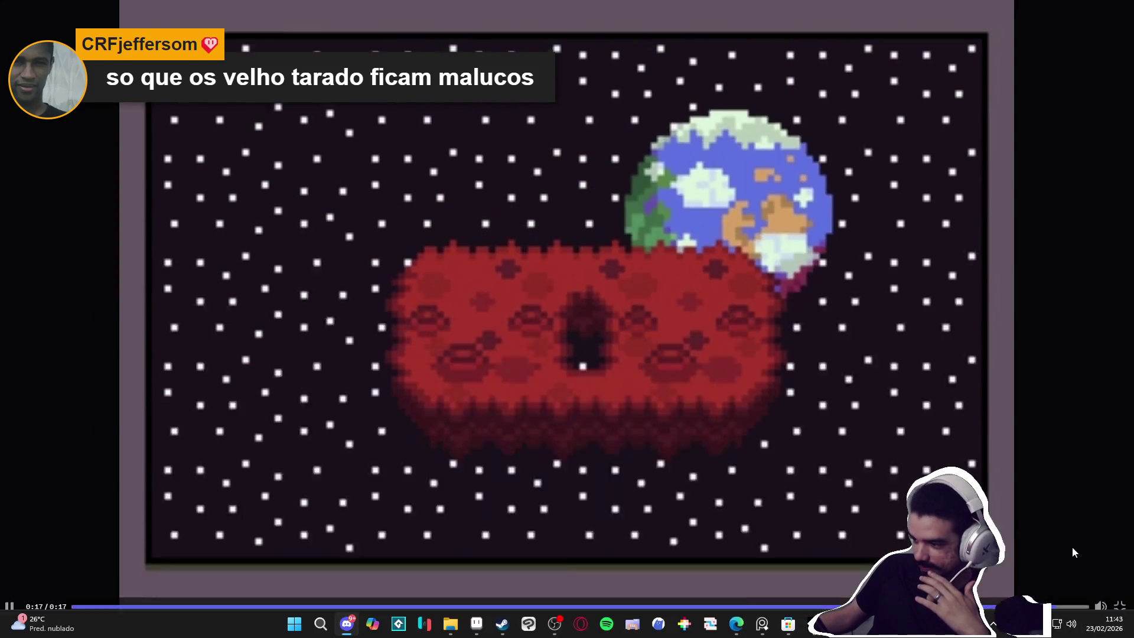
pyautogui.click(686, 387)
pyautogui.click(928, 388)
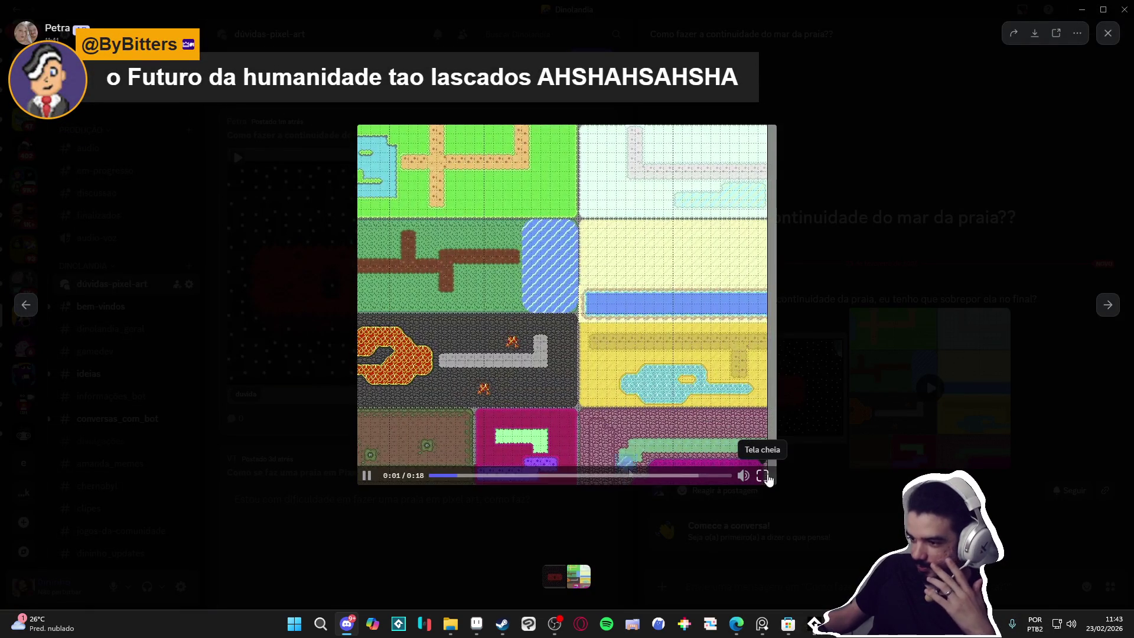
pyautogui.click(762, 475)
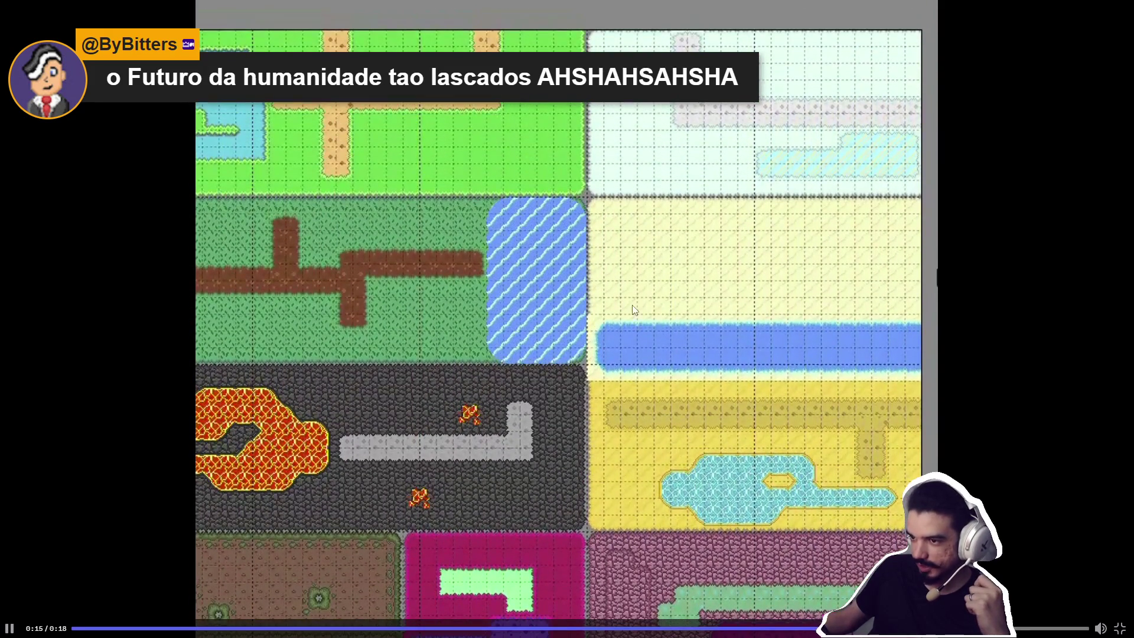
pyautogui.click(1120, 629)
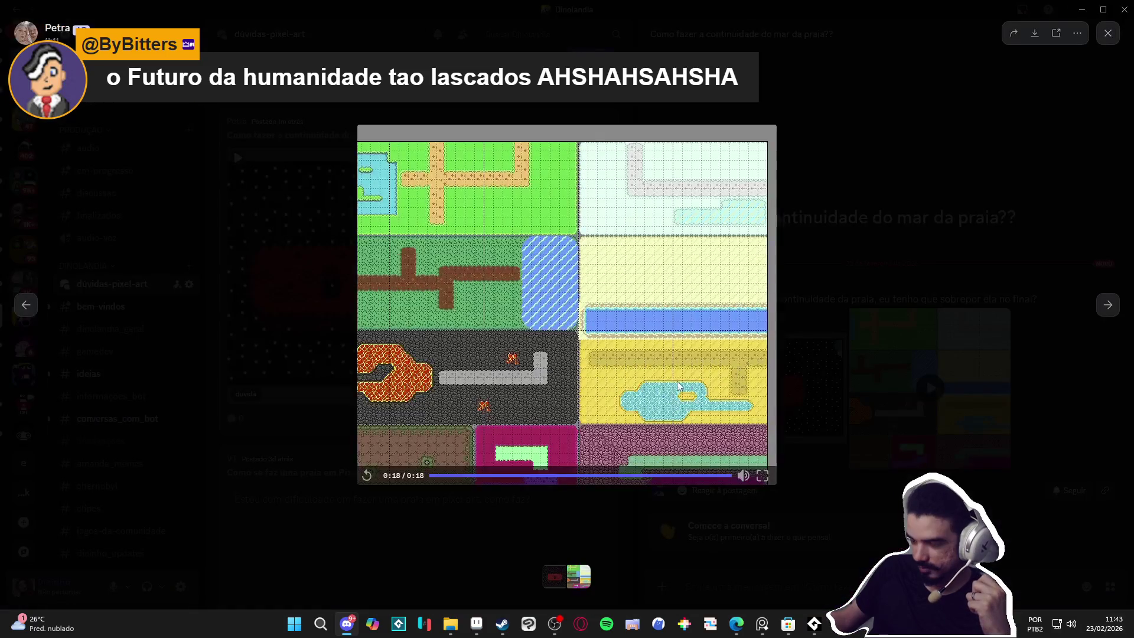
pyautogui.click(806, 512)
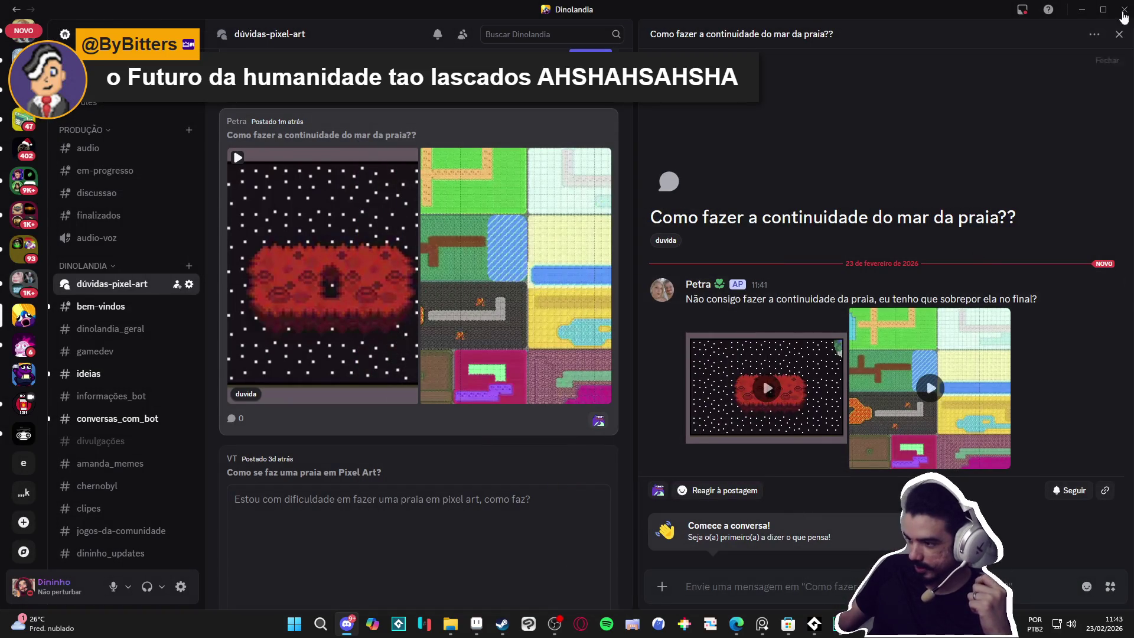
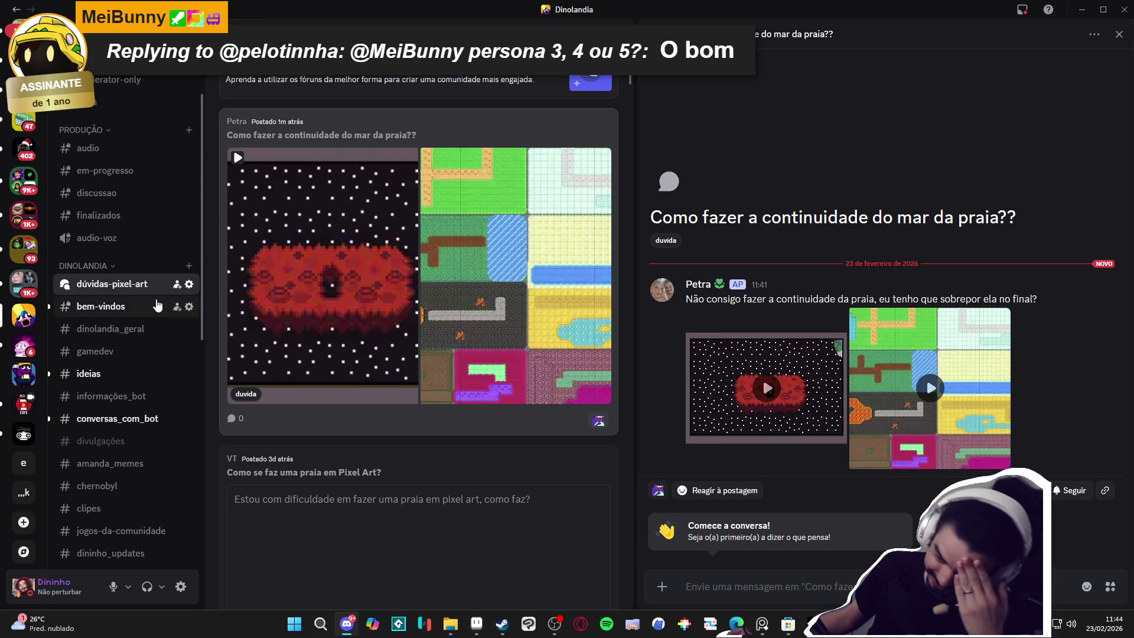
# Step: Open the #dinolandia_geral channel in Discord, then return to Aseprite's Save File dialog
pyautogui.click(156, 338)
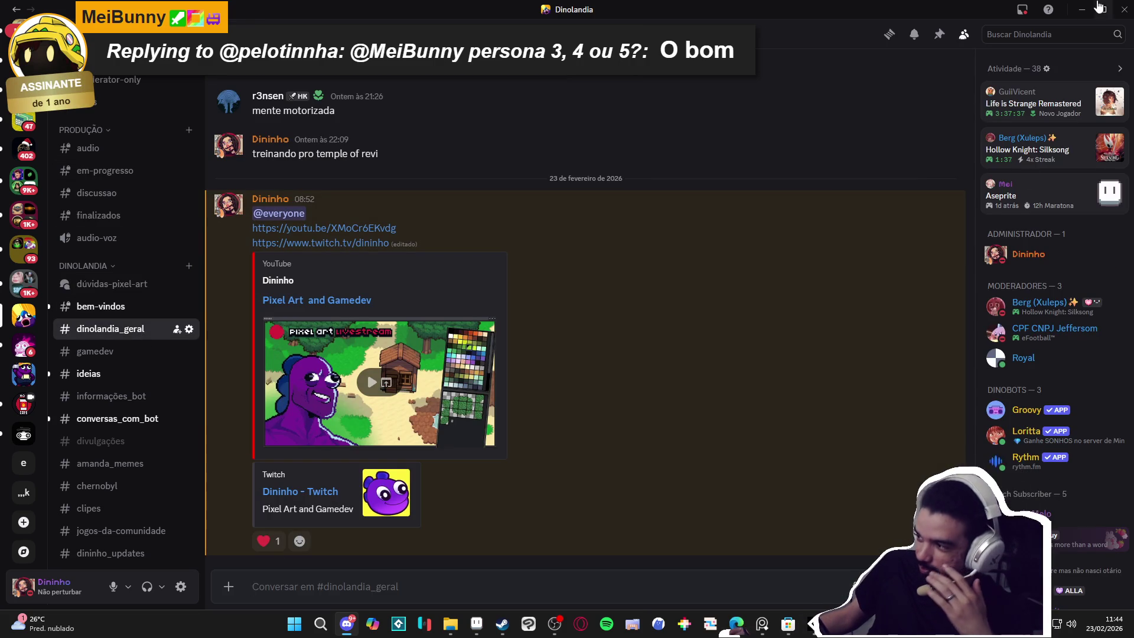
pyautogui.hotkey('alt', 'Tab')
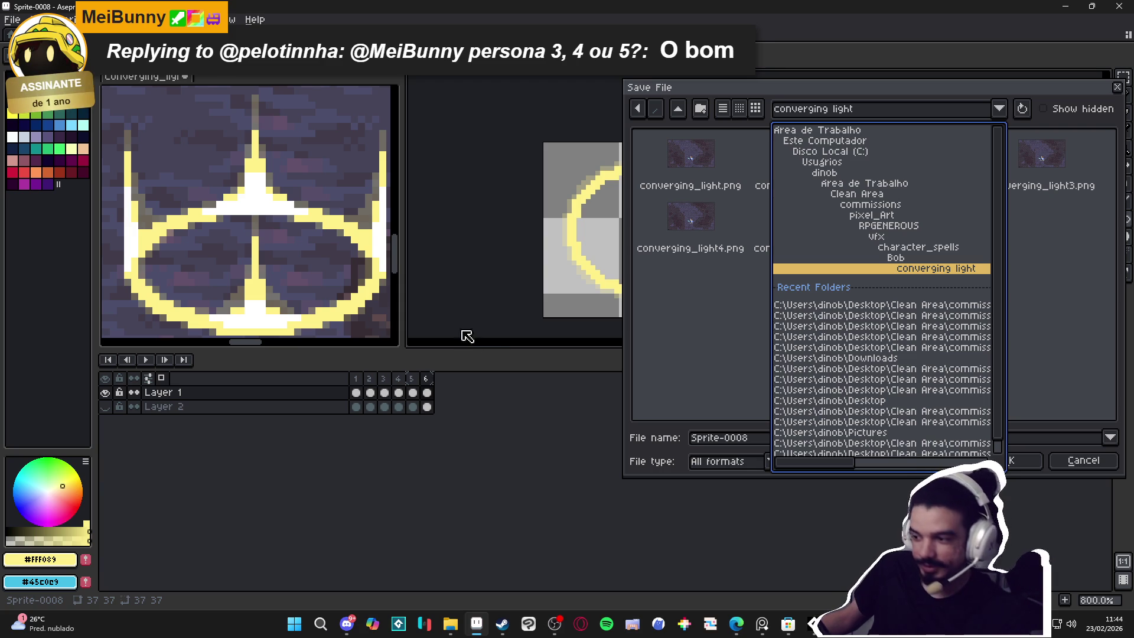
# Step: Replace the default file name with circle_effect and save it in the converging light folder
pyautogui.click(695, 333)
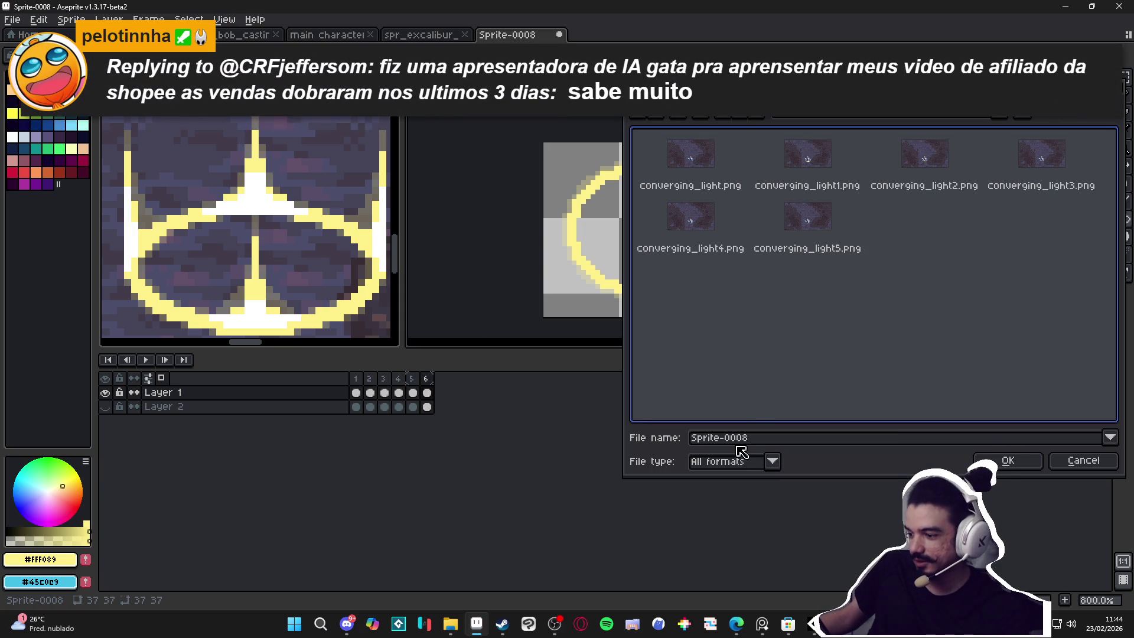
pyautogui.click(759, 444)
pyautogui.hotkey('ctrl', 'a')
pyautogui.write('ci')
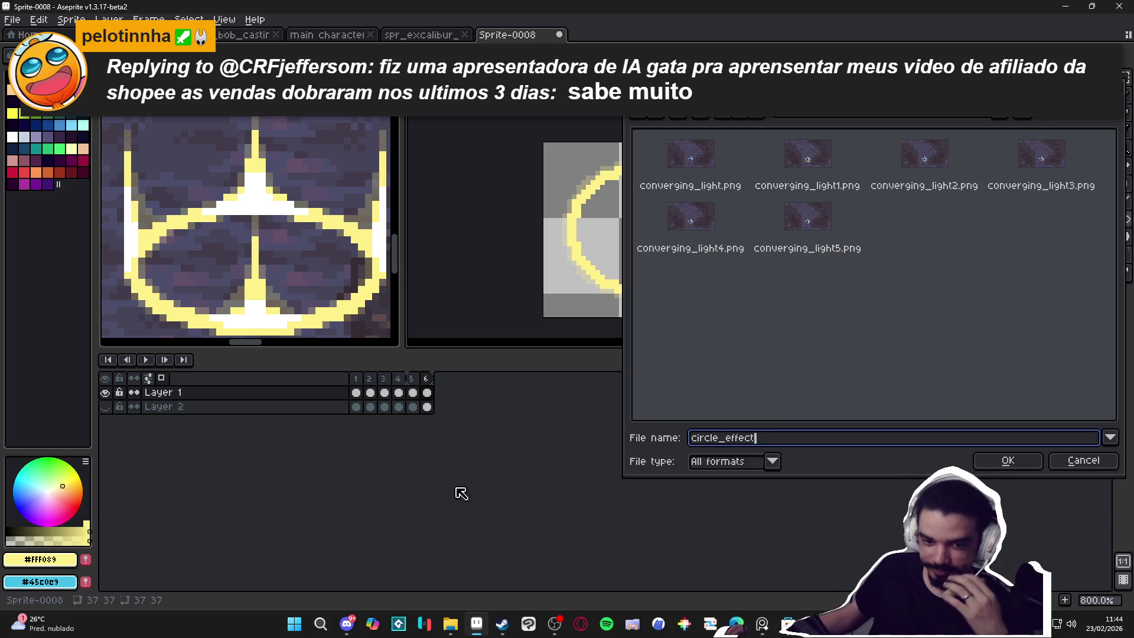
pyautogui.click(1007, 461)
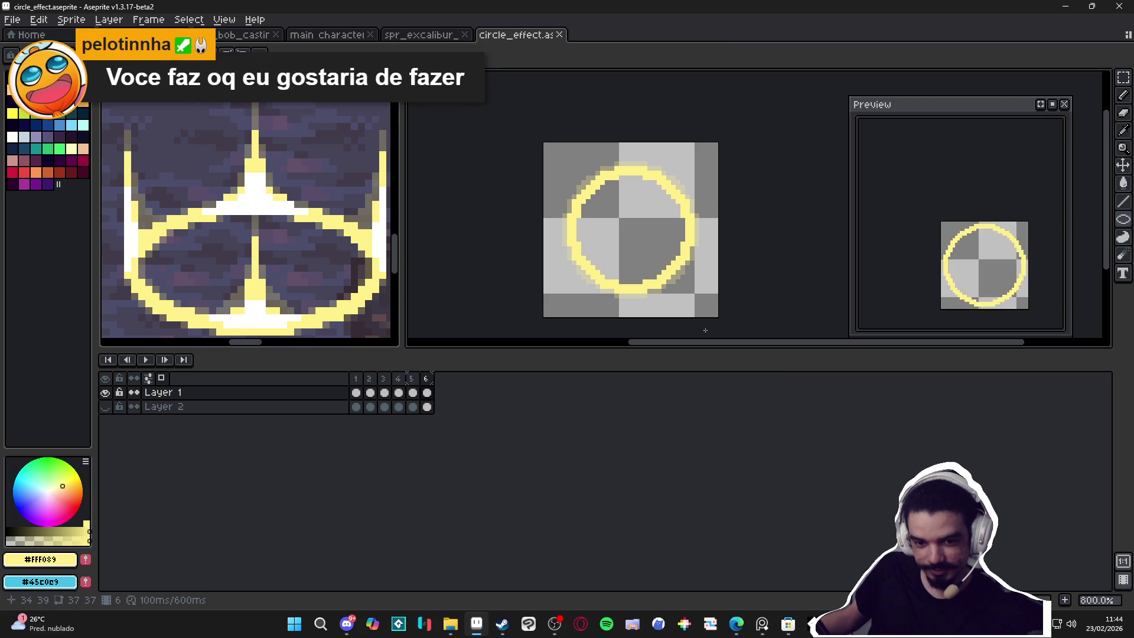
# Step: Add frame 7 after frame 6, clear it, and redraw a yellow ring nudged down one pixel
pyautogui.click(426, 378)
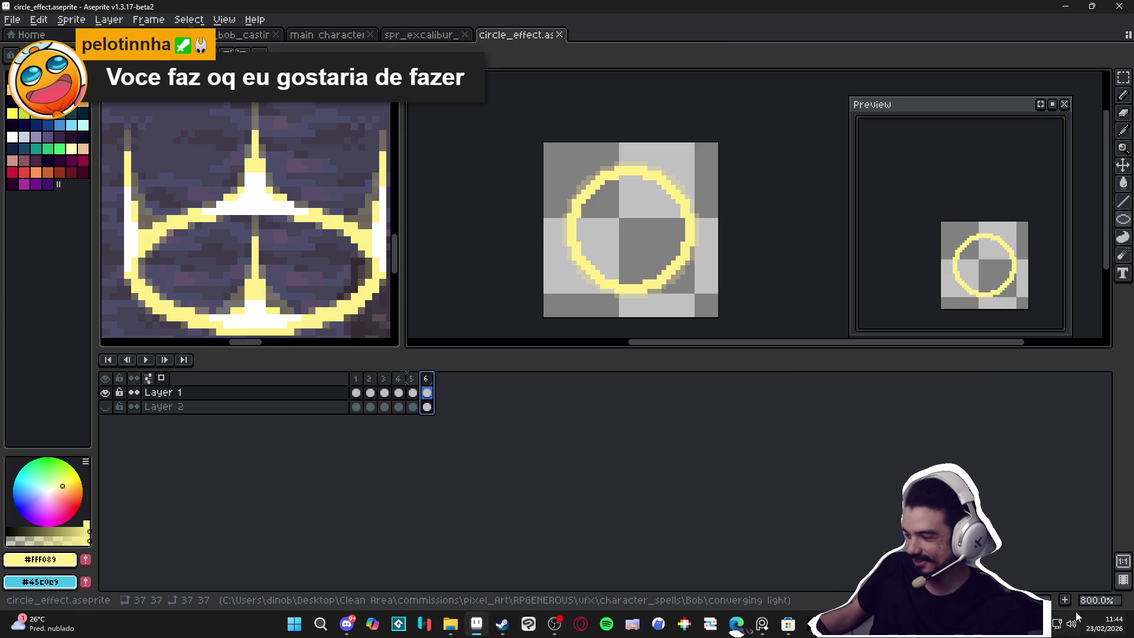
pyautogui.hotkey('alt', 'n')
pyautogui.hotkey('ctrl', 'v')
pyautogui.press('Return')
pyautogui.press('Delete')
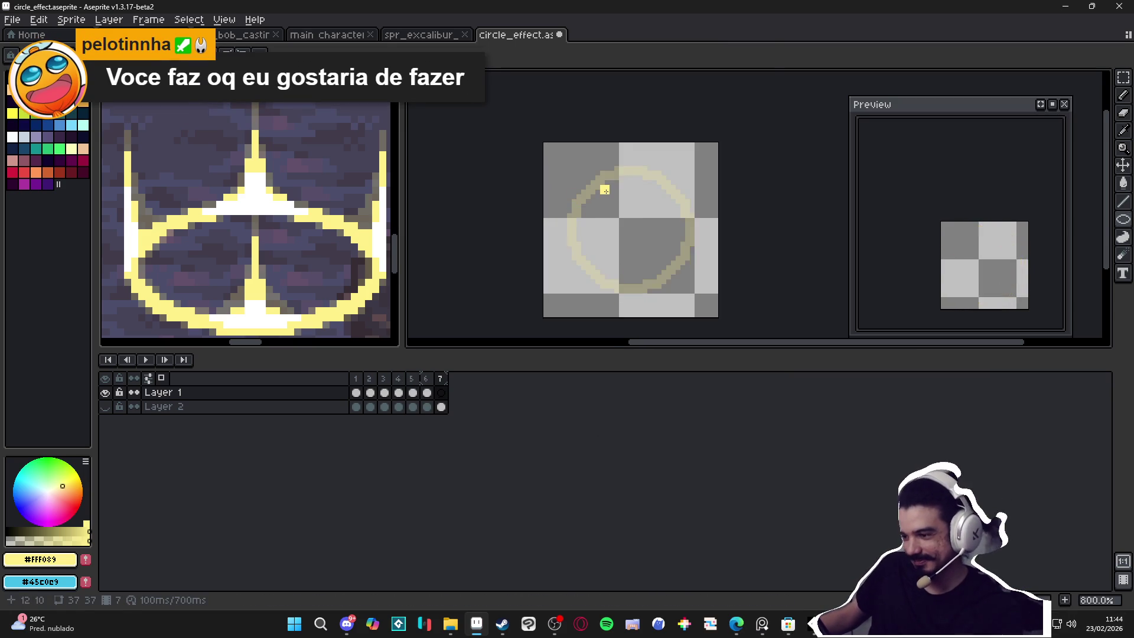
pyautogui.scroll(2, 590, 177)
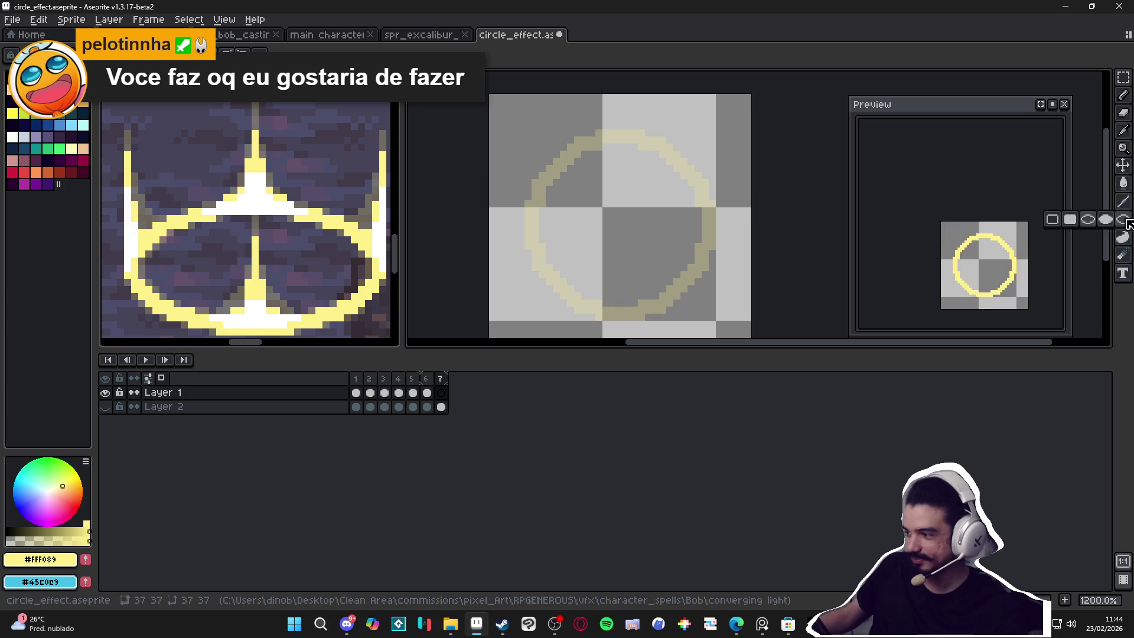
pyautogui.moveTo(541, 135); pyautogui.dragTo(707, 298)
pyautogui.hotkey('ctrl', 'z')
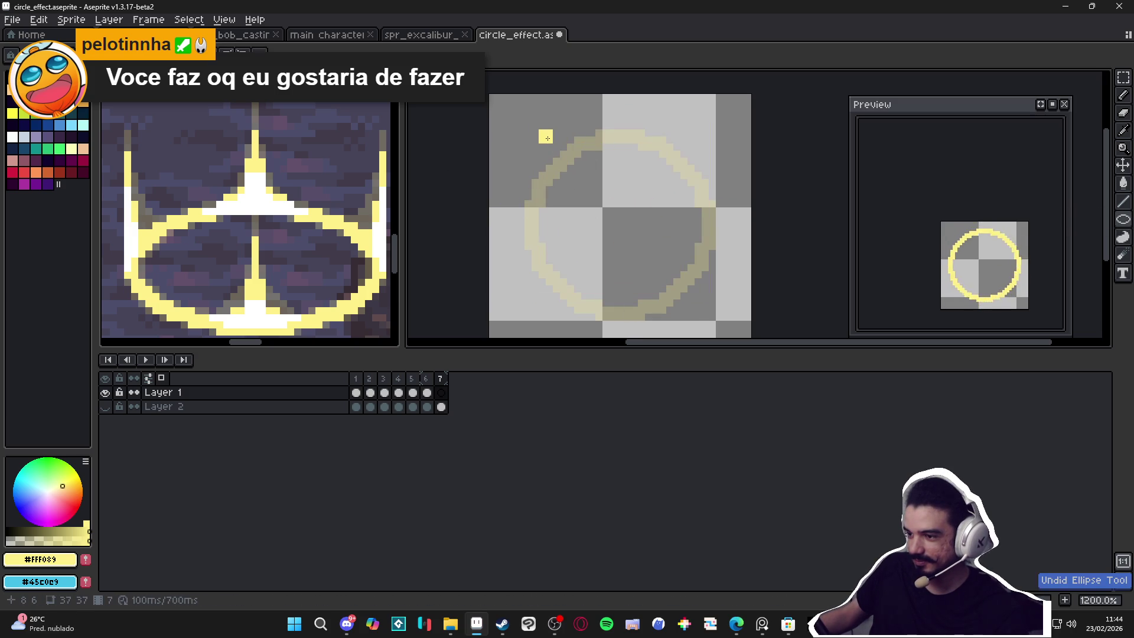
pyautogui.moveTo(539, 138); pyautogui.dragTo(704, 301)
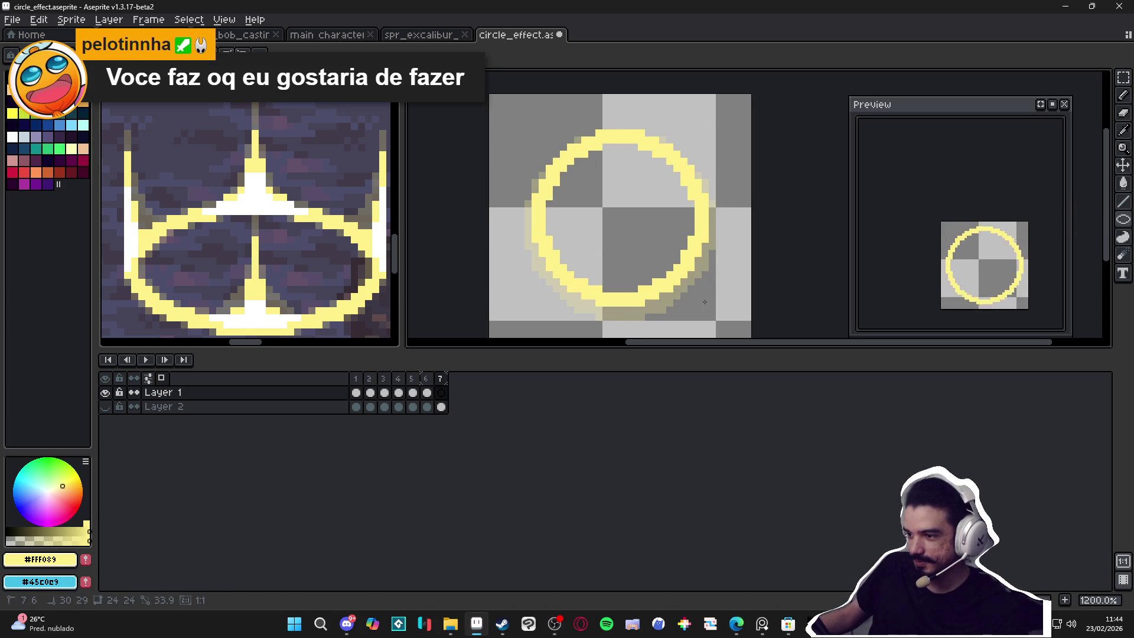
pyautogui.hotkey('ctrl', 'a')
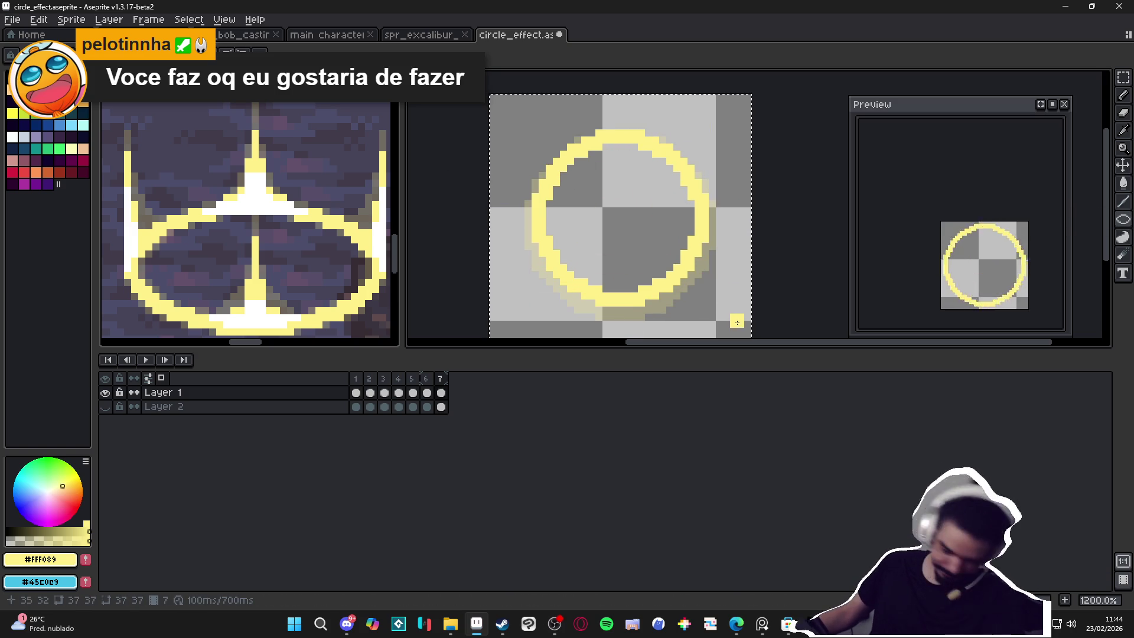
pyautogui.press('Down')
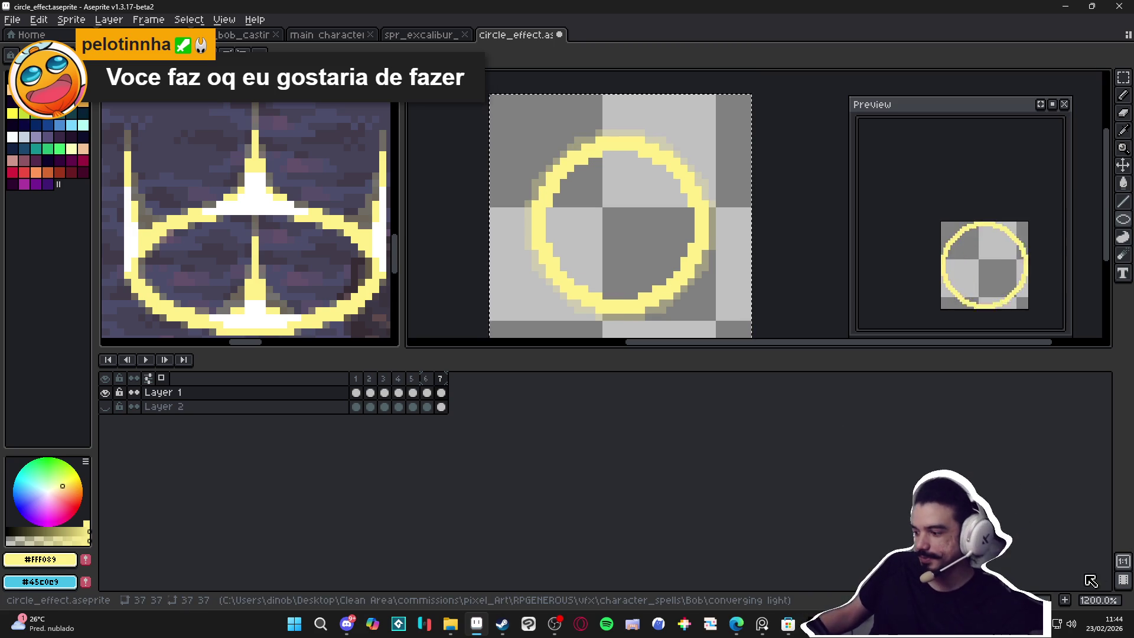
# Step: Add frame 8 with a smaller yellow ring, also nudged down one pixel
pyautogui.hotkey('alt', 'n')
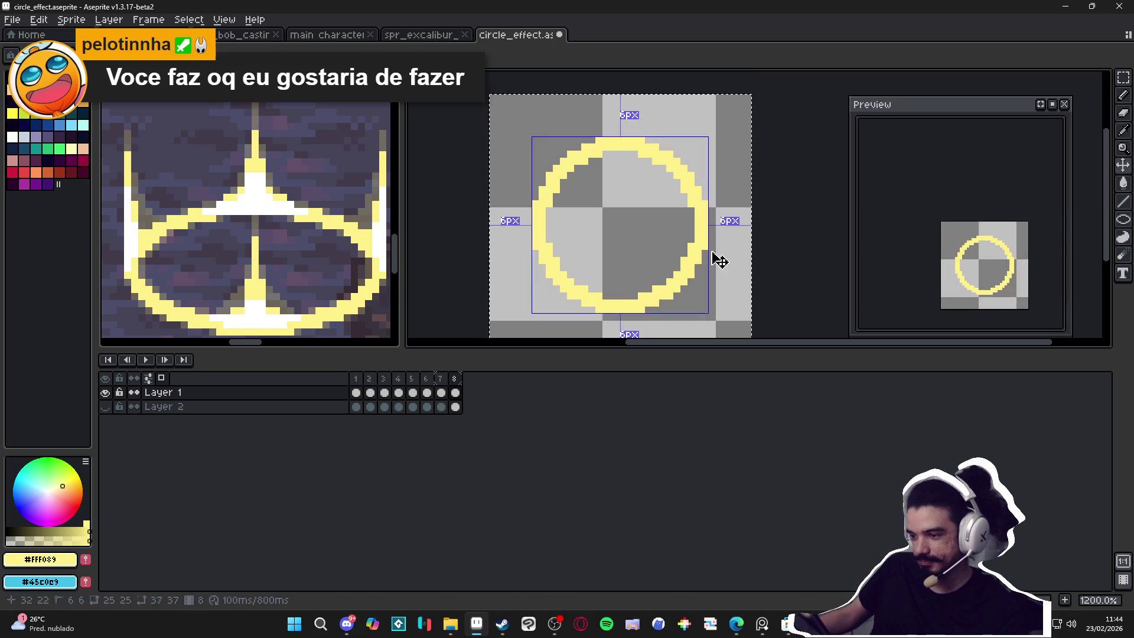
pyautogui.press('Delete')
pyautogui.scroll(-2, 618, 218)
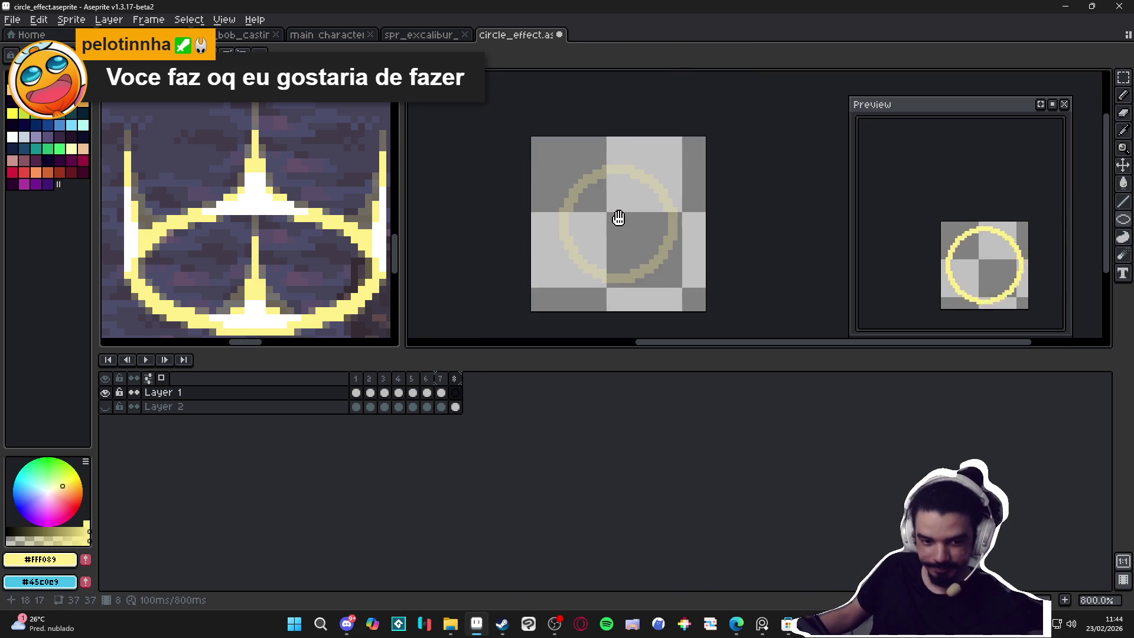
pyautogui.scroll(2, 613, 222)
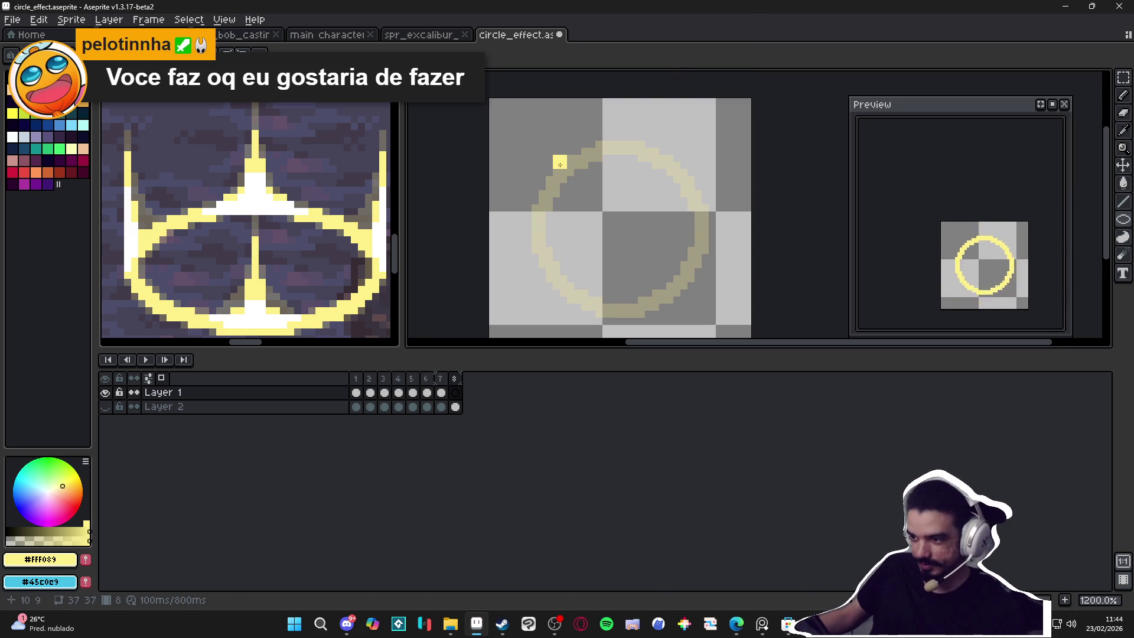
pyautogui.moveTo(548, 150); pyautogui.dragTo(697, 304)
pyautogui.hotkey('ctrl', 'a')
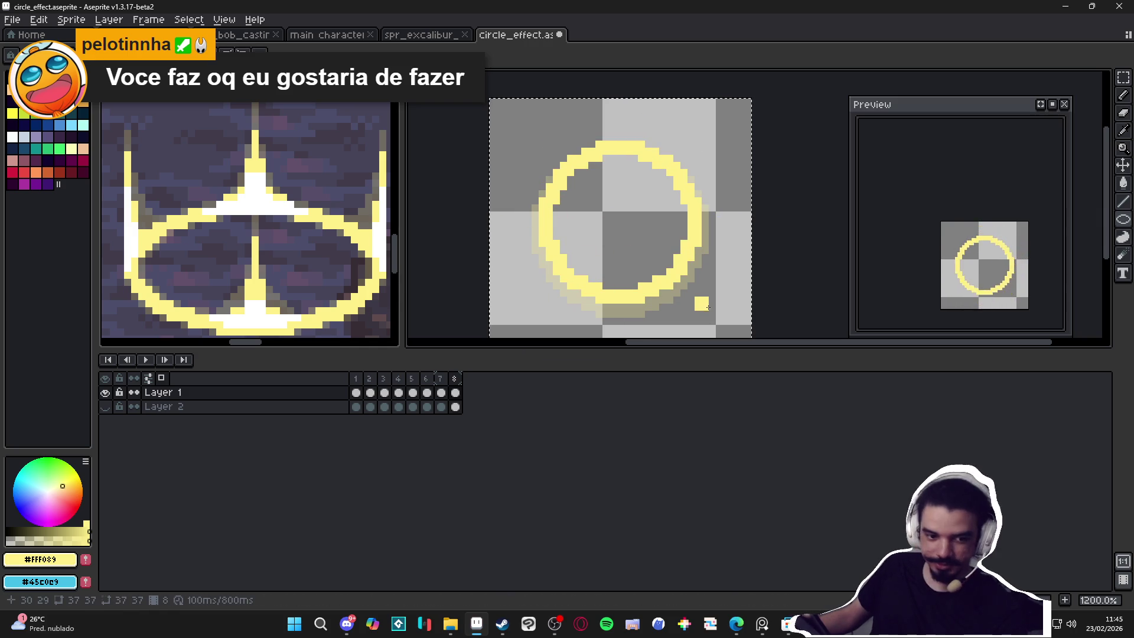
pyautogui.press('Down')
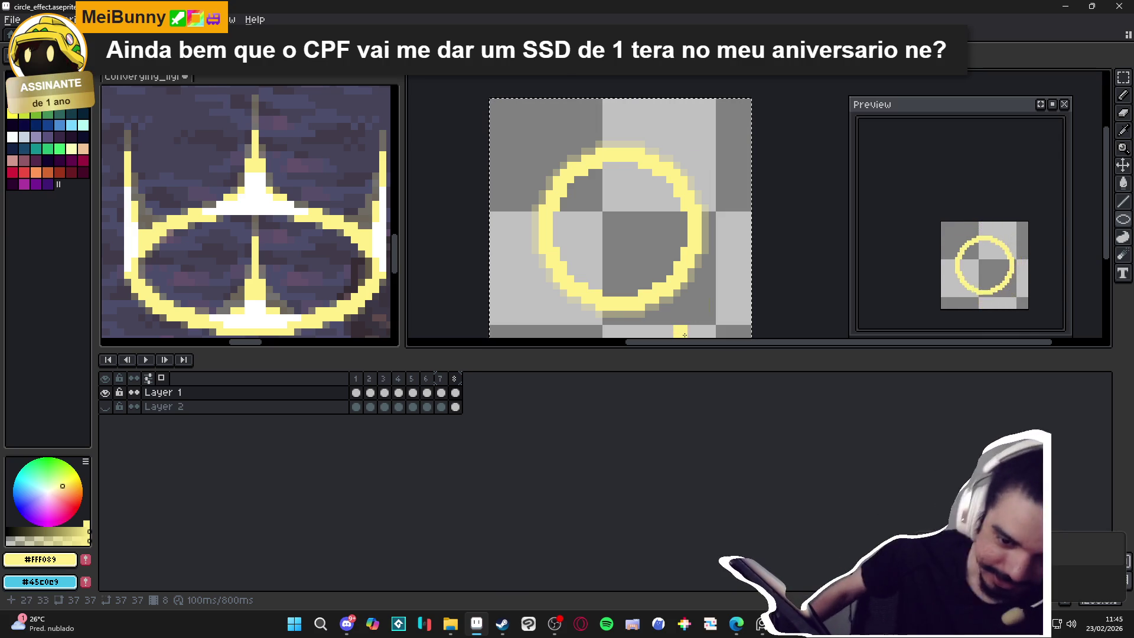
pyautogui.hotkey('alt', 'shift')
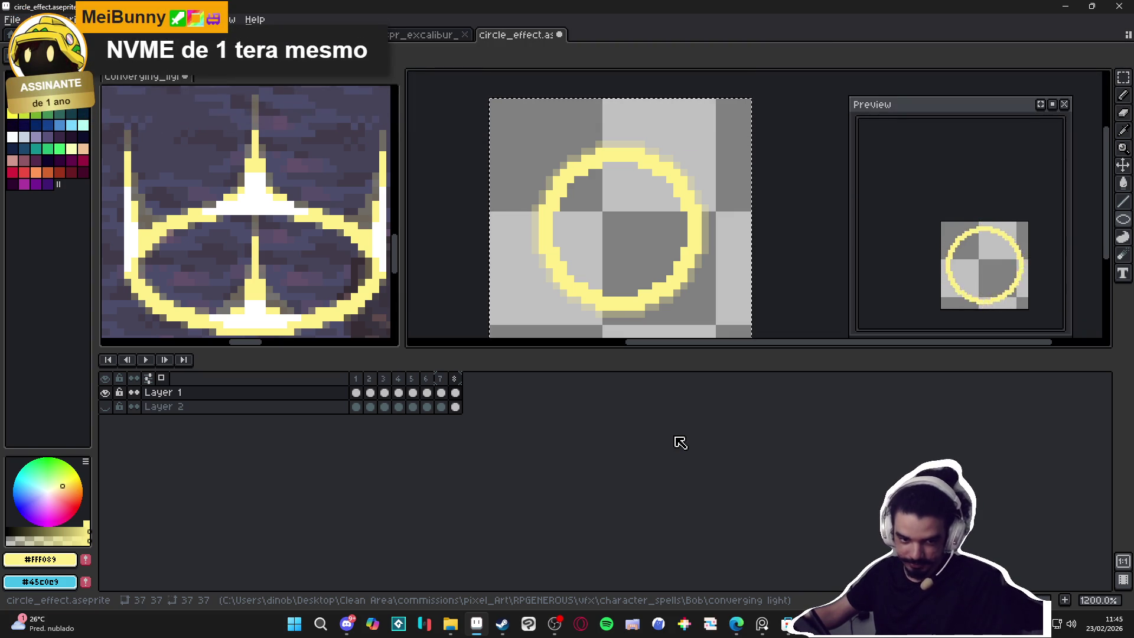
# Step: Compare frames 7 and 8, then add an empty frame 9 with a smaller yellow ring
pyautogui.click(448, 393)
pyautogui.click(455, 392)
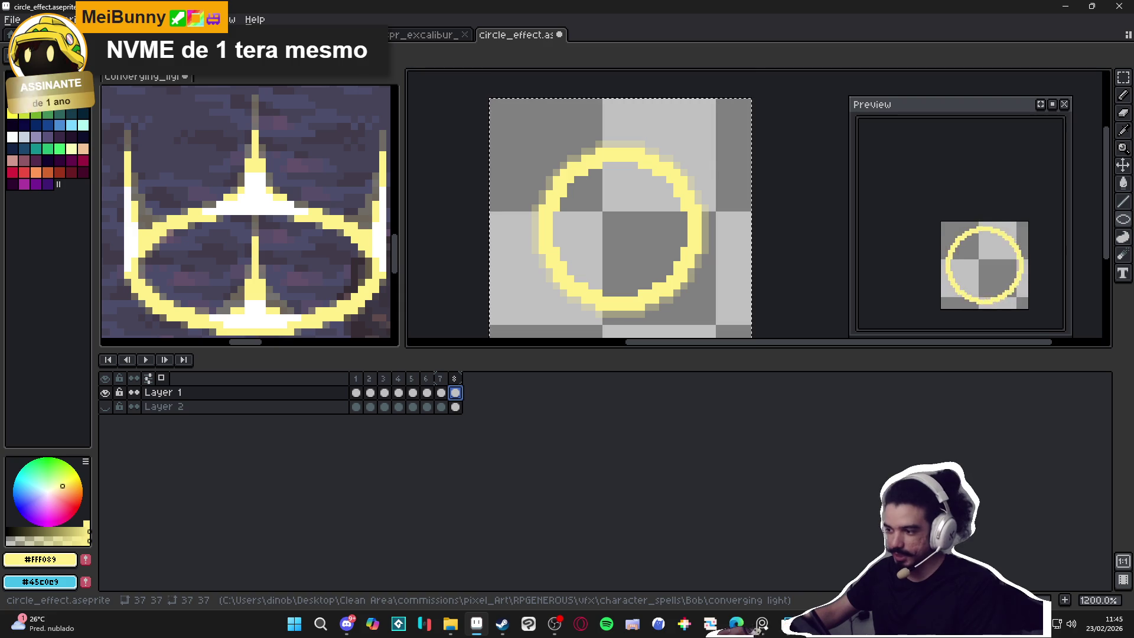
pyautogui.scroll(-2, 625, 264)
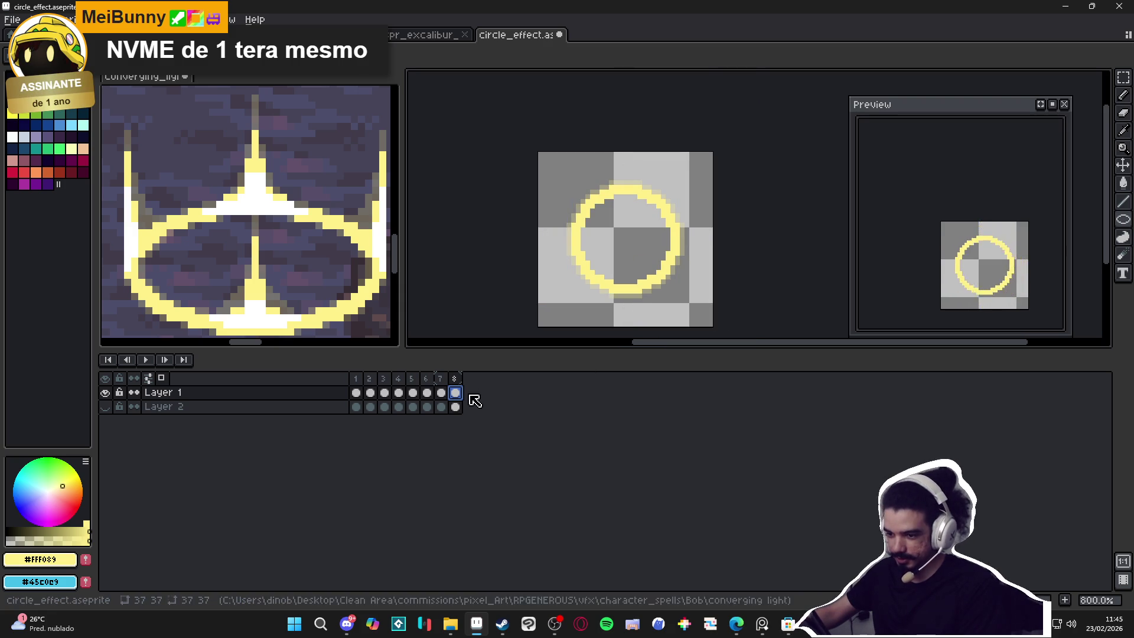
pyautogui.click(448, 392)
pyautogui.click(456, 393)
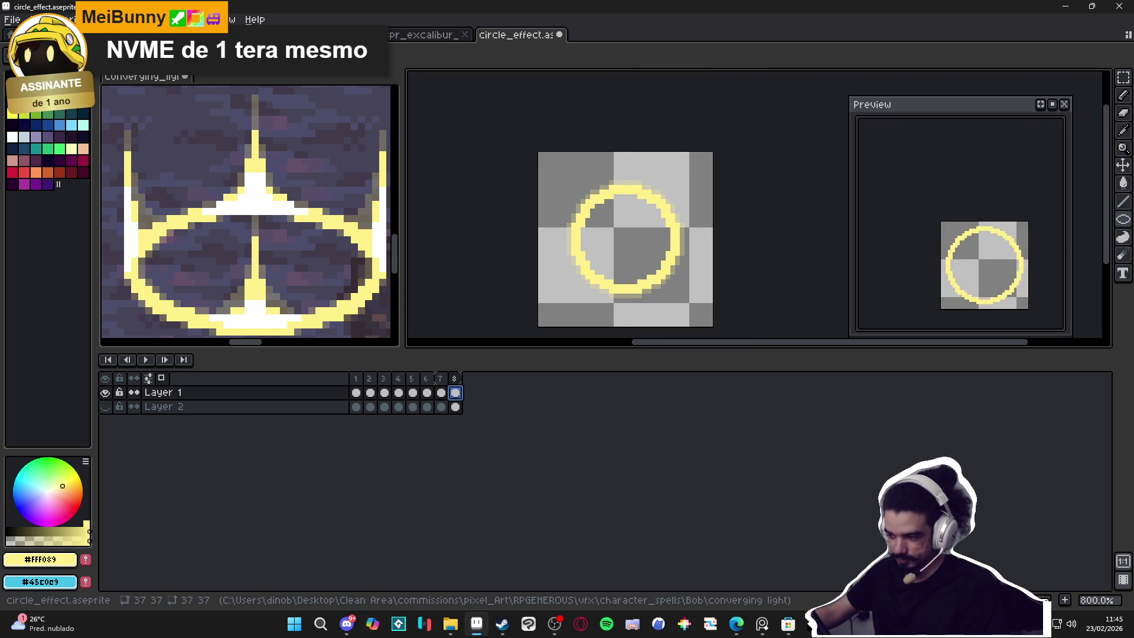
pyautogui.hotkey('alt', 'b')
pyautogui.click(590, 204)
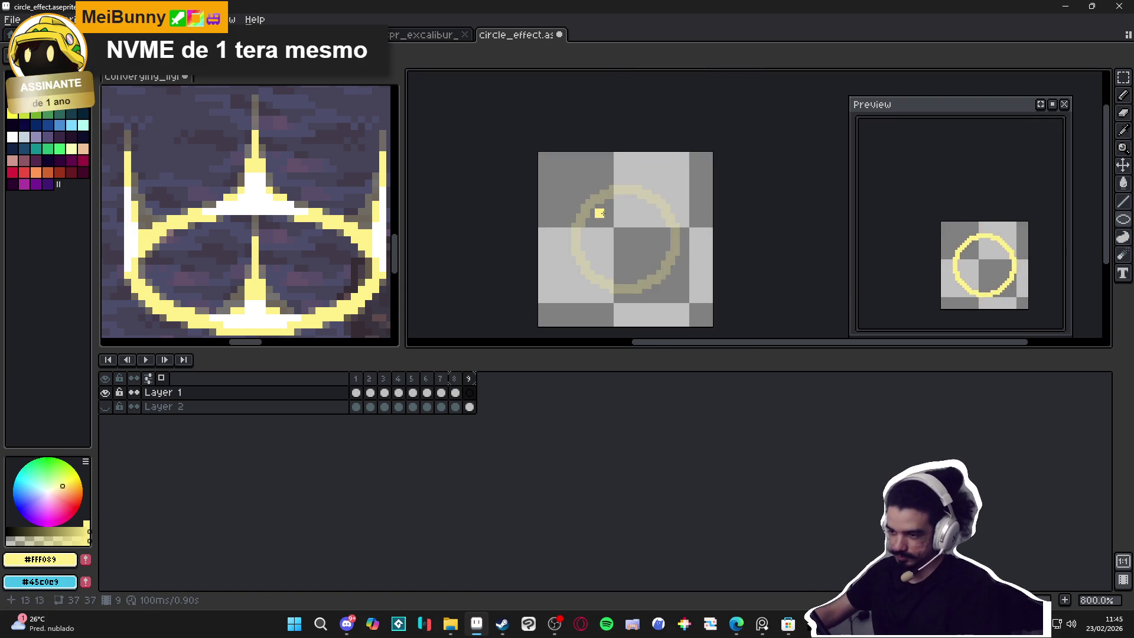
pyautogui.scroll(1, 591, 205)
pyautogui.scroll(-1, 583, 191)
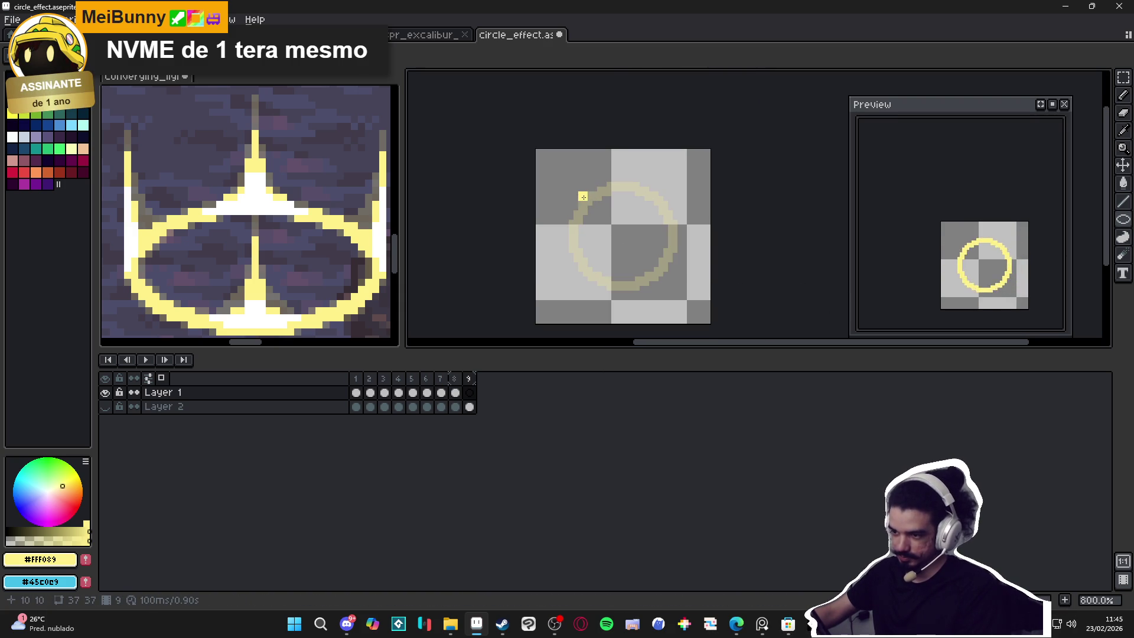
pyautogui.moveTo(580, 194)
pyautogui.mouseDown()
pyautogui.moveTo(677, 289)
pyautogui.moveTo(671, 304)
pyautogui.mouseUp()
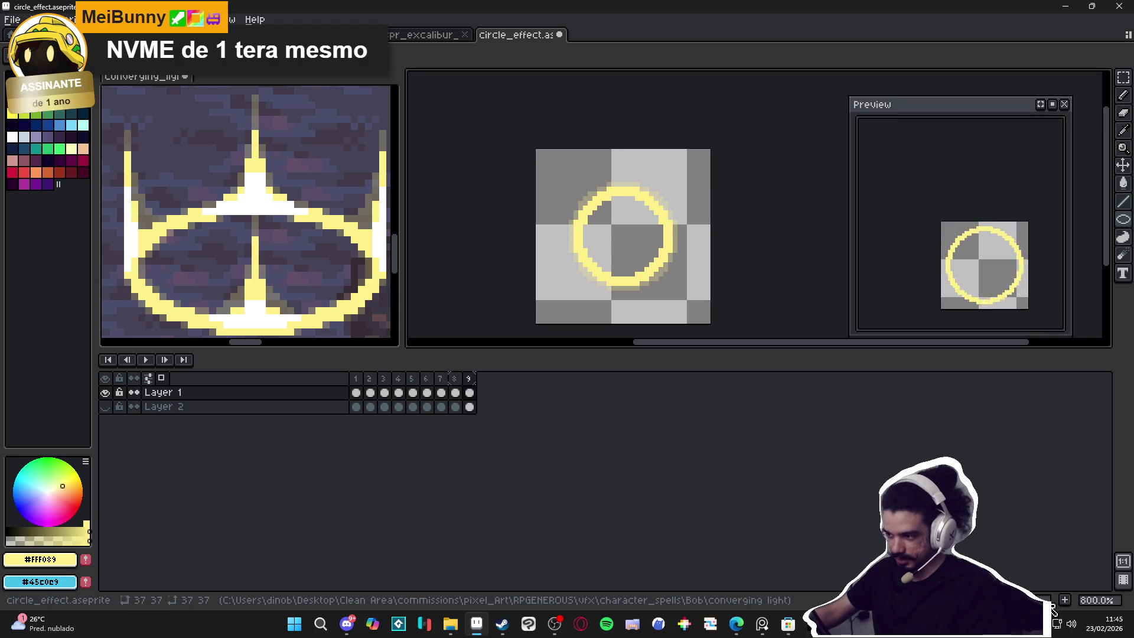
# Step: Add frame 10, clear the copied ring, and draw a smaller yellow ring
pyautogui.hotkey('alt', 'n')
pyautogui.press('Delete')
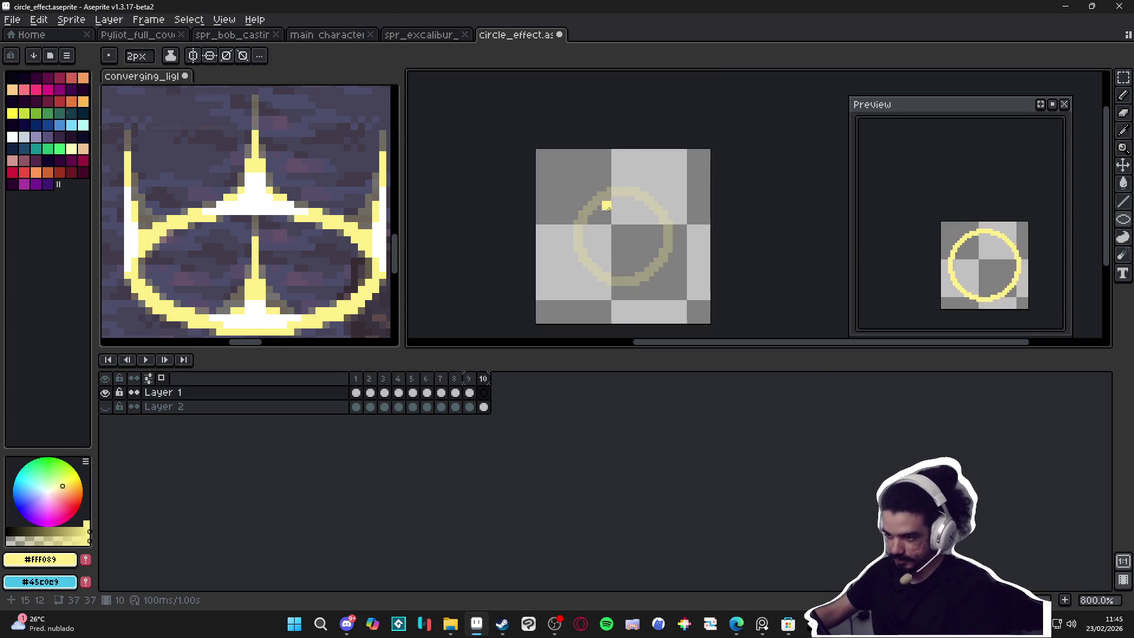
pyautogui.moveTo(588, 197); pyautogui.dragTo(671, 281)
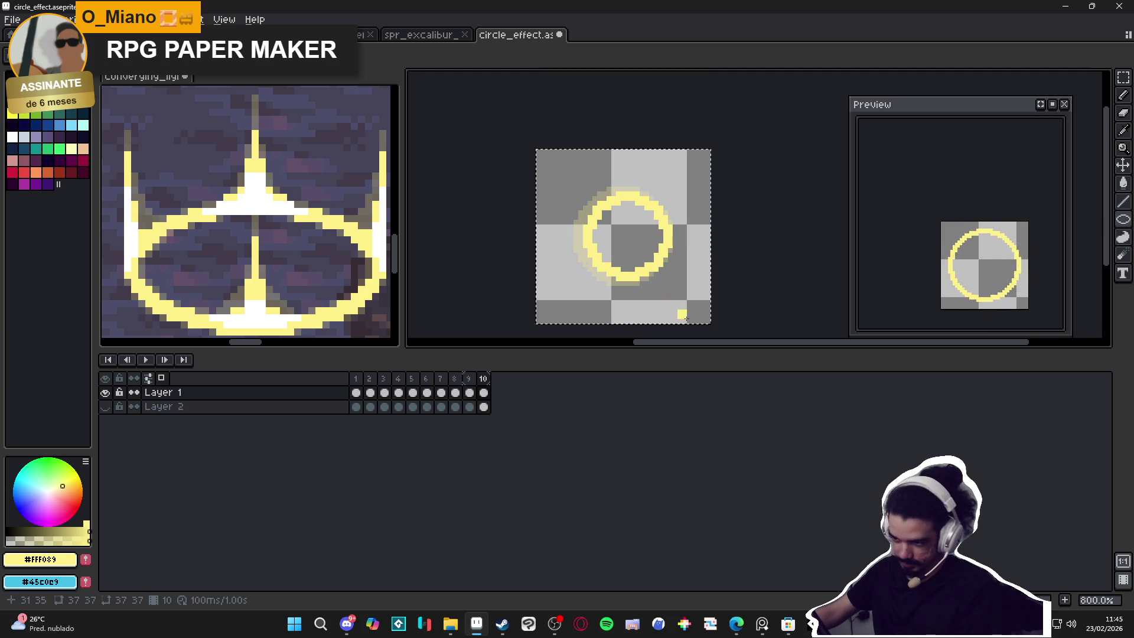
pyautogui.hotkey('ctrl', 'a')
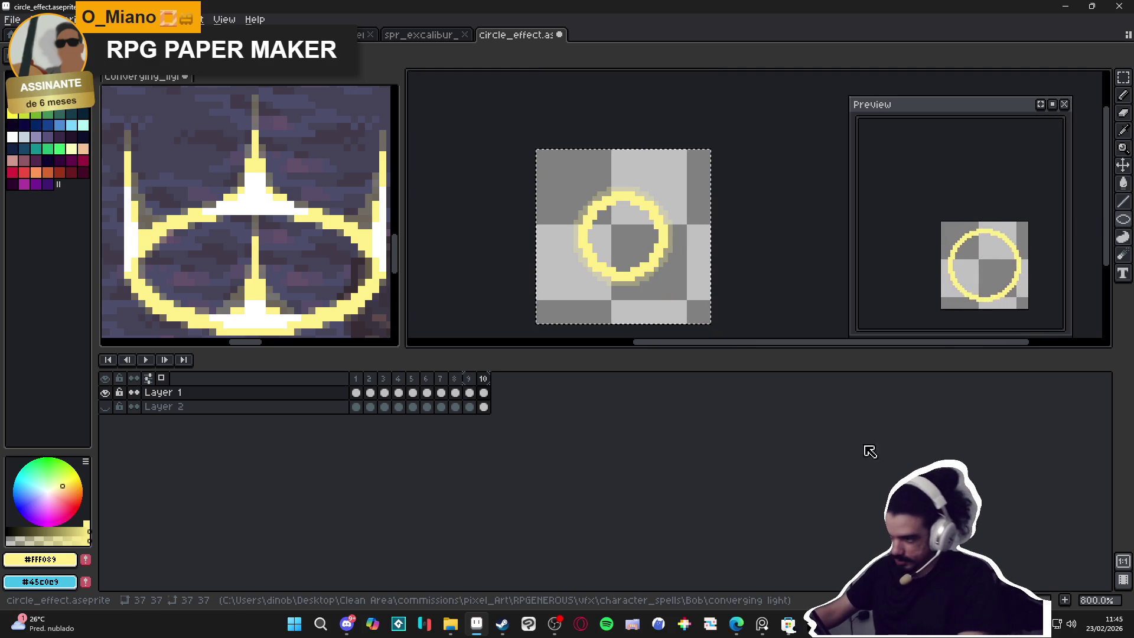
pyautogui.hotkey('ctrl', 'd')
# Step: Add frame 11 with a 15-pixel ring over the onion-skin ghost, then an empty frame 12
pyautogui.hotkey('alt', 'n')
pyautogui.hotkey('ctrl', 'a')
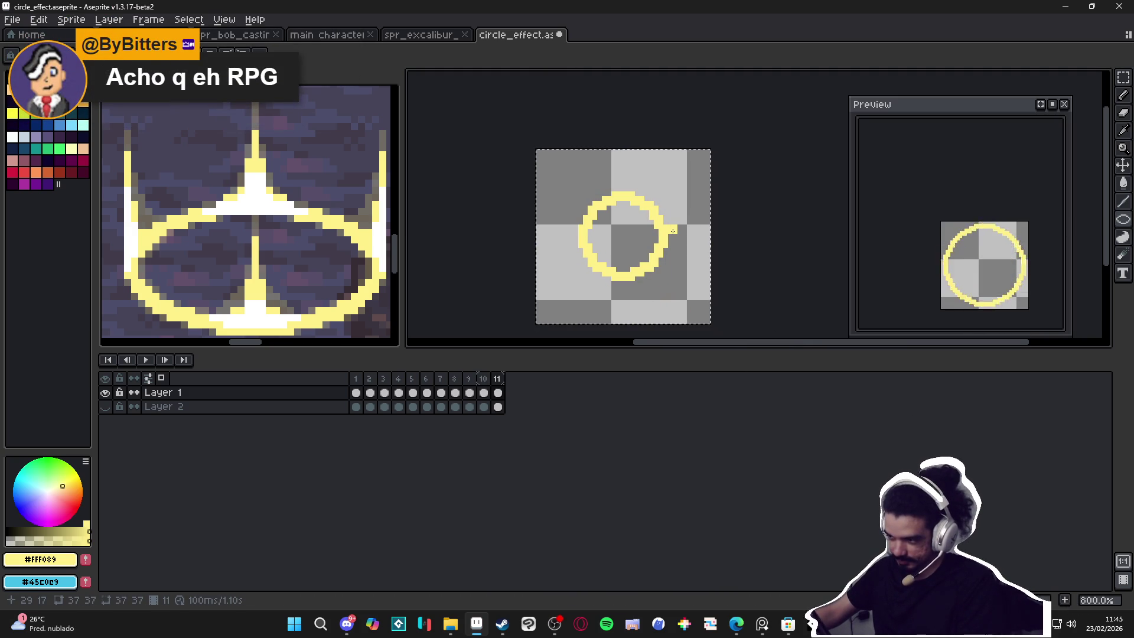
pyautogui.click(483, 379)
pyautogui.click(497, 382)
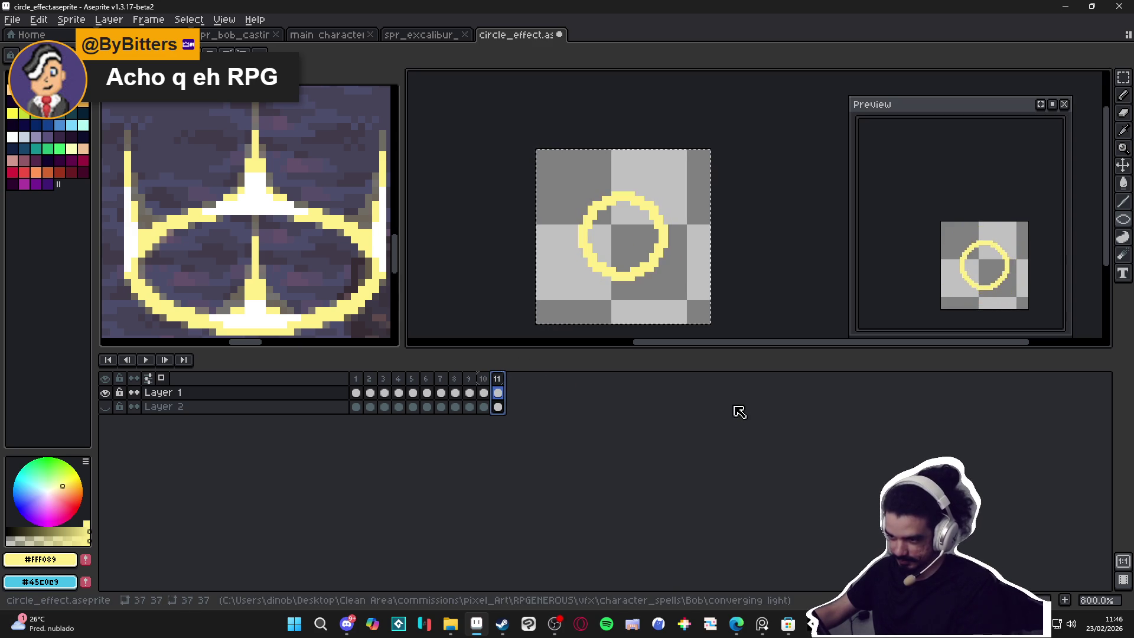
pyautogui.press('Delete')
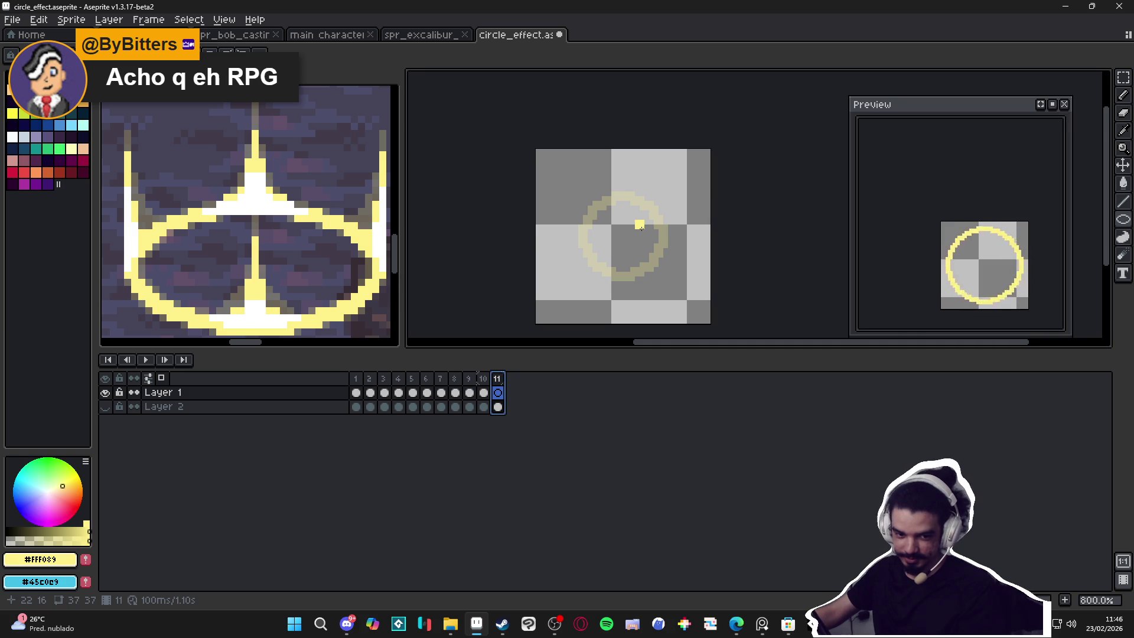
pyautogui.scroll(2, 600, 213)
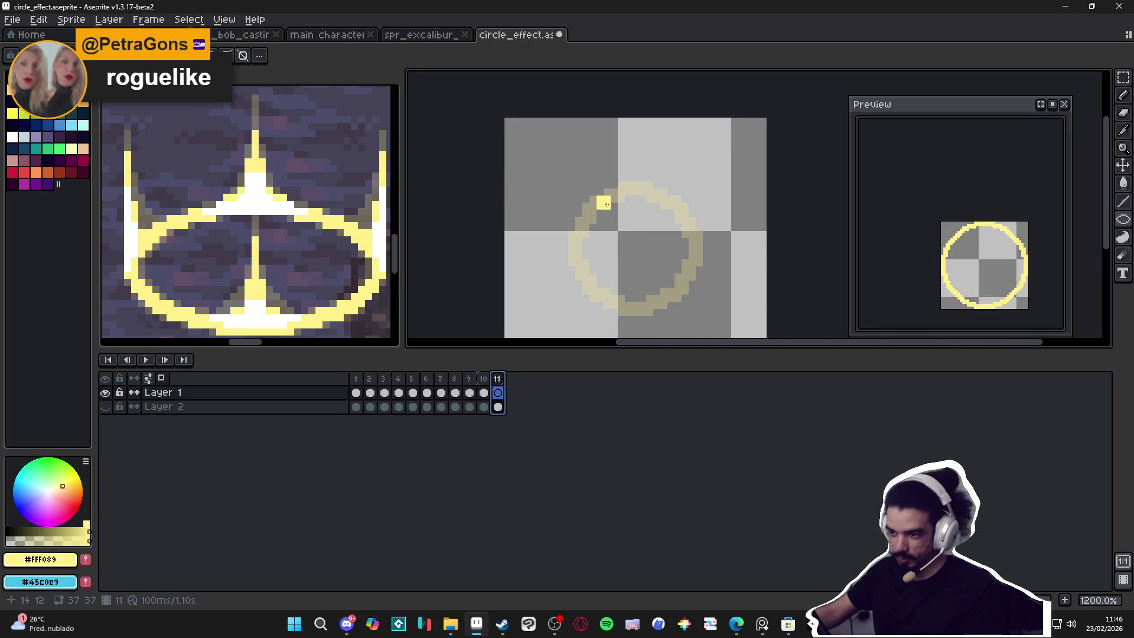
pyautogui.moveTo(589, 199); pyautogui.dragTo(681, 302)
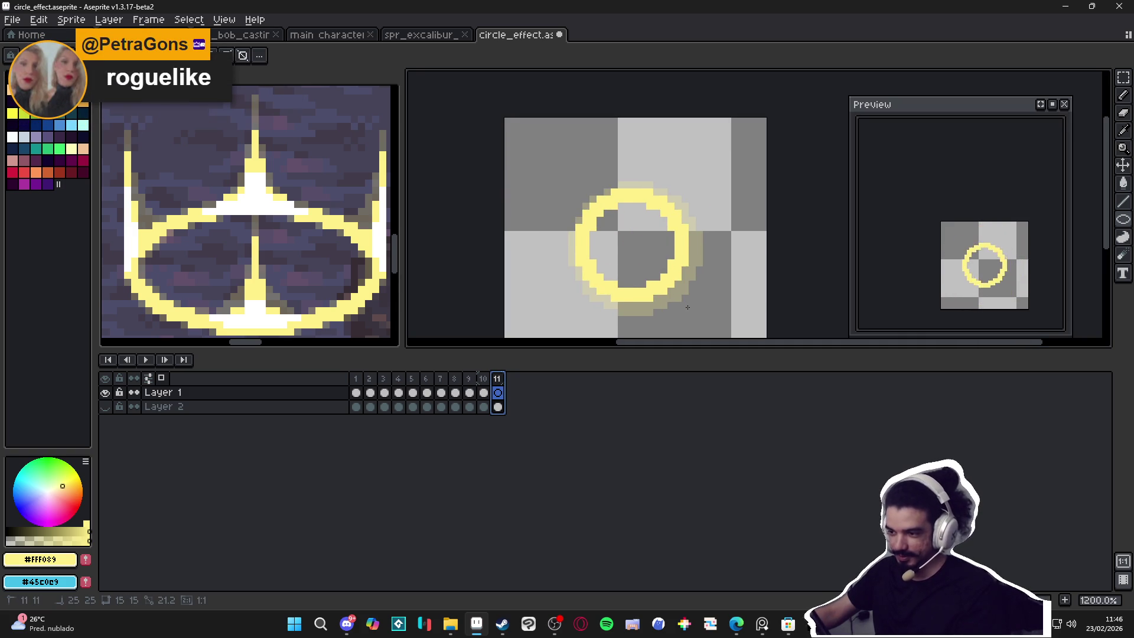
pyautogui.scroll(-2, 690, 307)
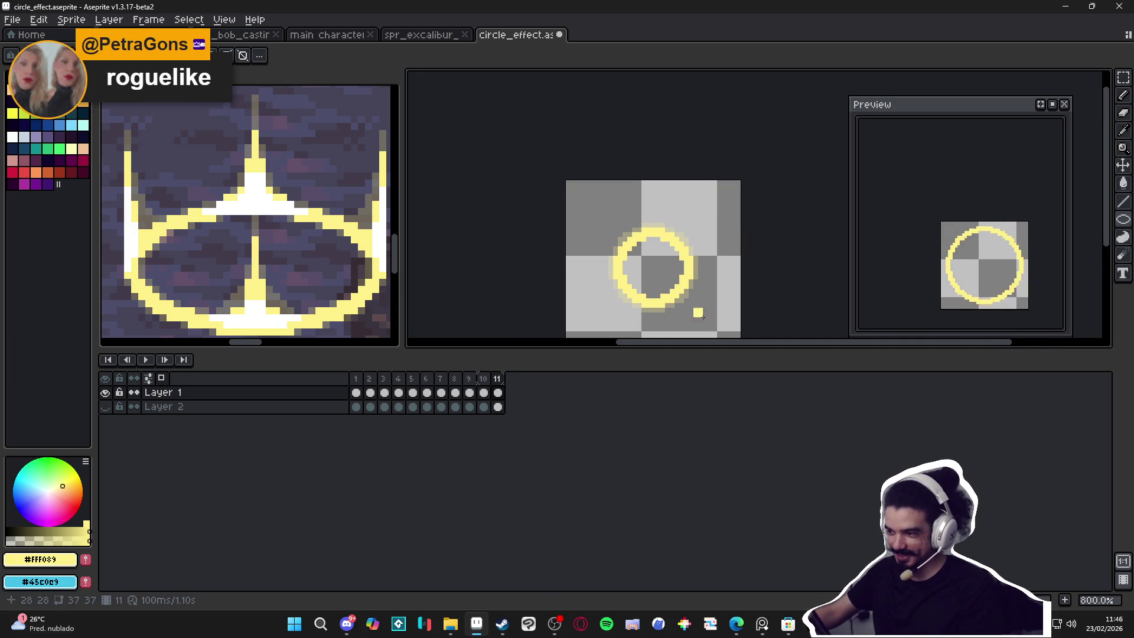
pyautogui.click(1063, 599)
pyautogui.scroll(2, 641, 254)
pyautogui.moveTo(641, 254)
pyautogui.mouseDown()
pyautogui.moveTo(606, 180)
pyautogui.moveTo(684, 258)
pyautogui.mouseUp()
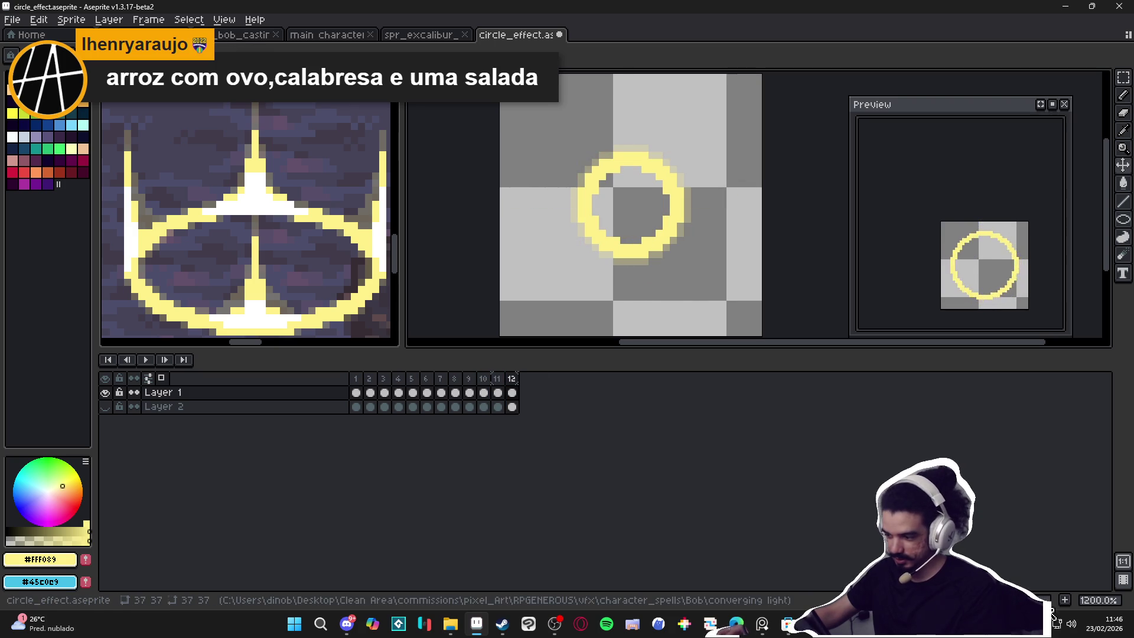
# Step: Add empty frame 13 and draw a yellow ring on it with the Ellipse tool
pyautogui.hotkey('alt', 'b')
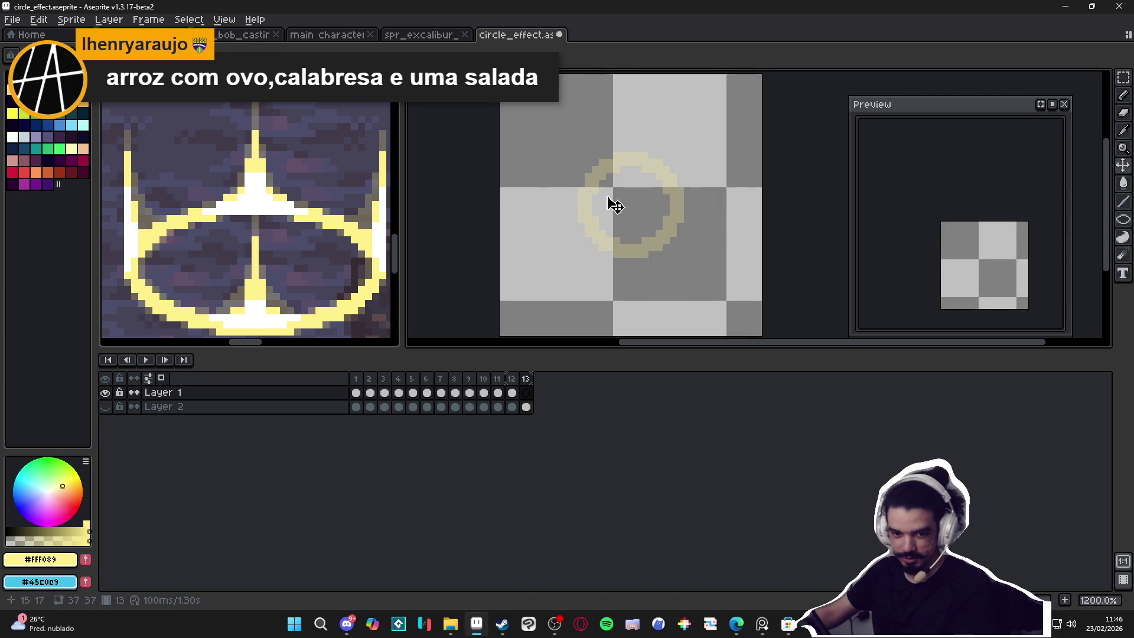
pyautogui.moveTo(546, 215); pyautogui.dragTo(551, 218)
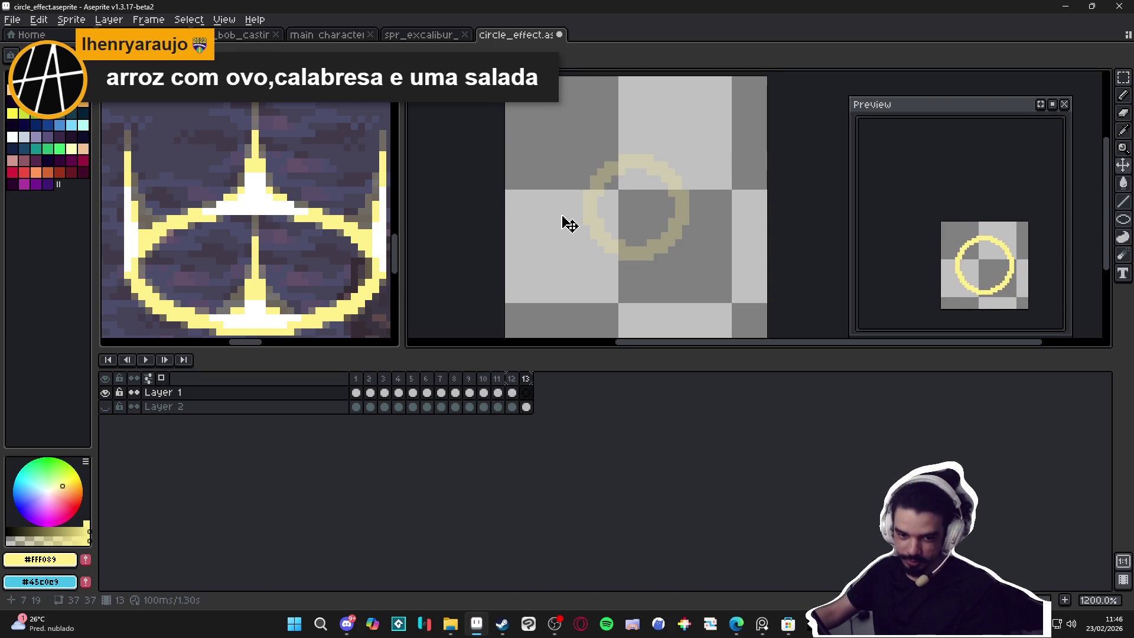
pyautogui.click(526, 392)
pyautogui.click(597, 167)
pyautogui.keyDown('shift'); pyautogui.click(670, 241); pyautogui.keyUp('shift')
pyautogui.hotkey('ctrl', 'z')
pyautogui.press('u')
pyautogui.moveTo(599, 167); pyautogui.dragTo(690, 248)
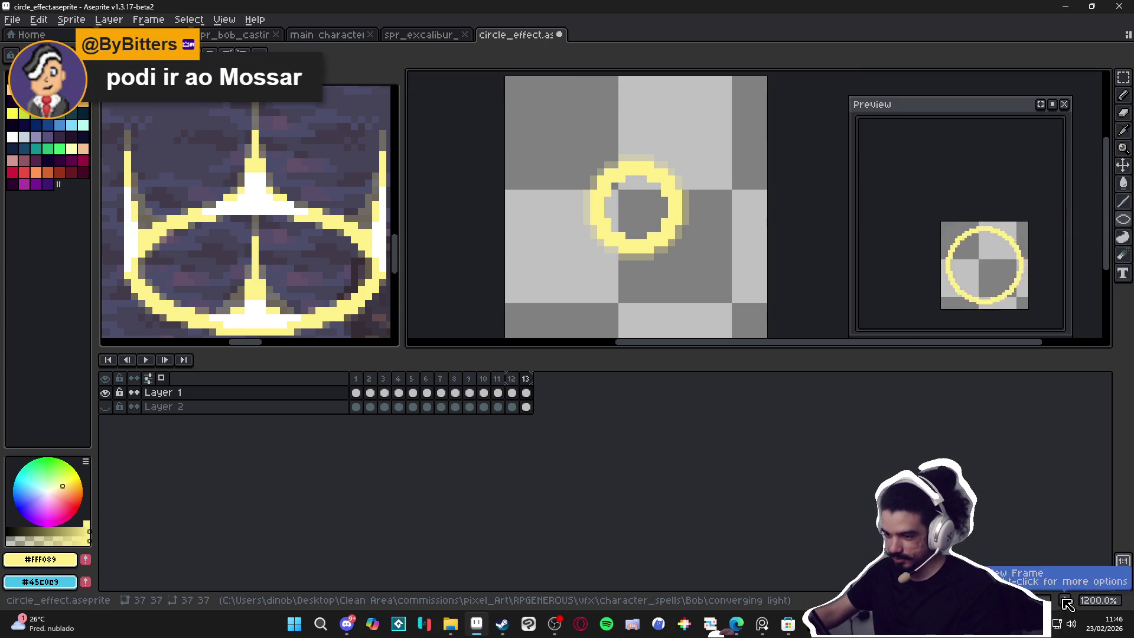
# Step: Add frames 14, 15 and 16 with progressively smaller rings, down to 8 and 6 pixels
pyautogui.hotkey('alt', 'b')
pyautogui.moveTo(608, 180); pyautogui.dragTo(669, 240)
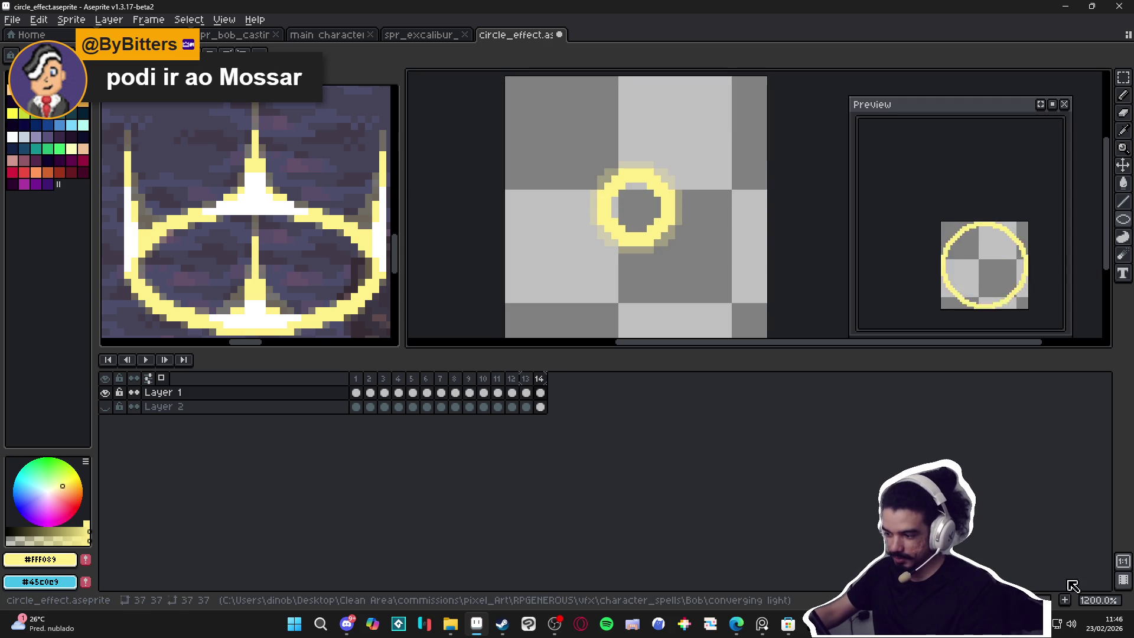
pyautogui.hotkey('alt', 'b')
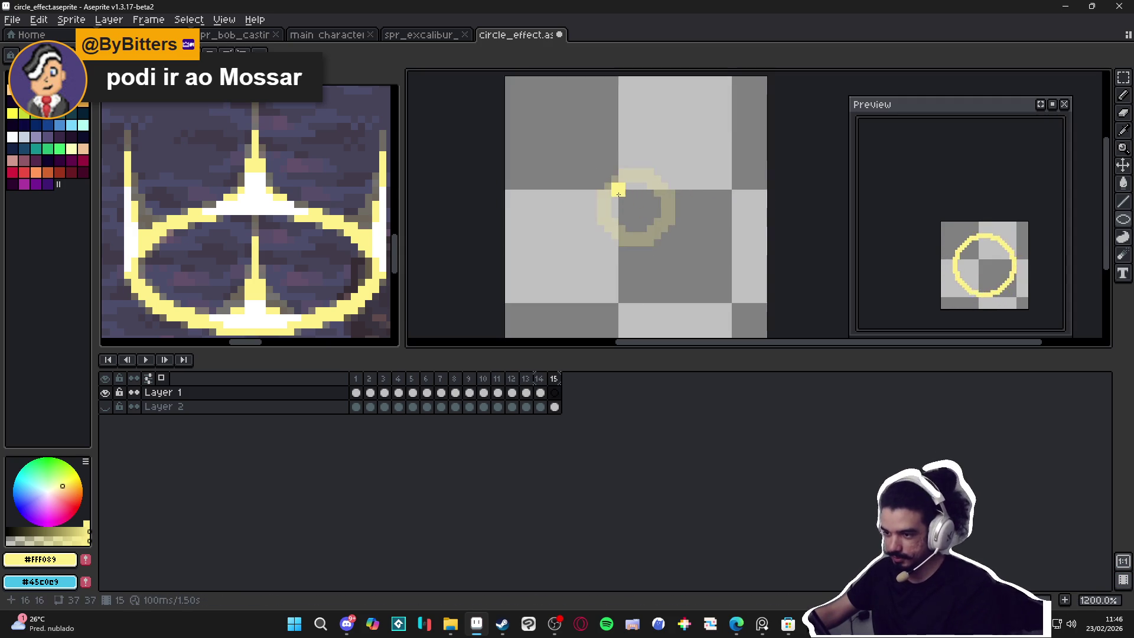
pyautogui.moveTo(617, 187); pyautogui.dragTo(669, 234)
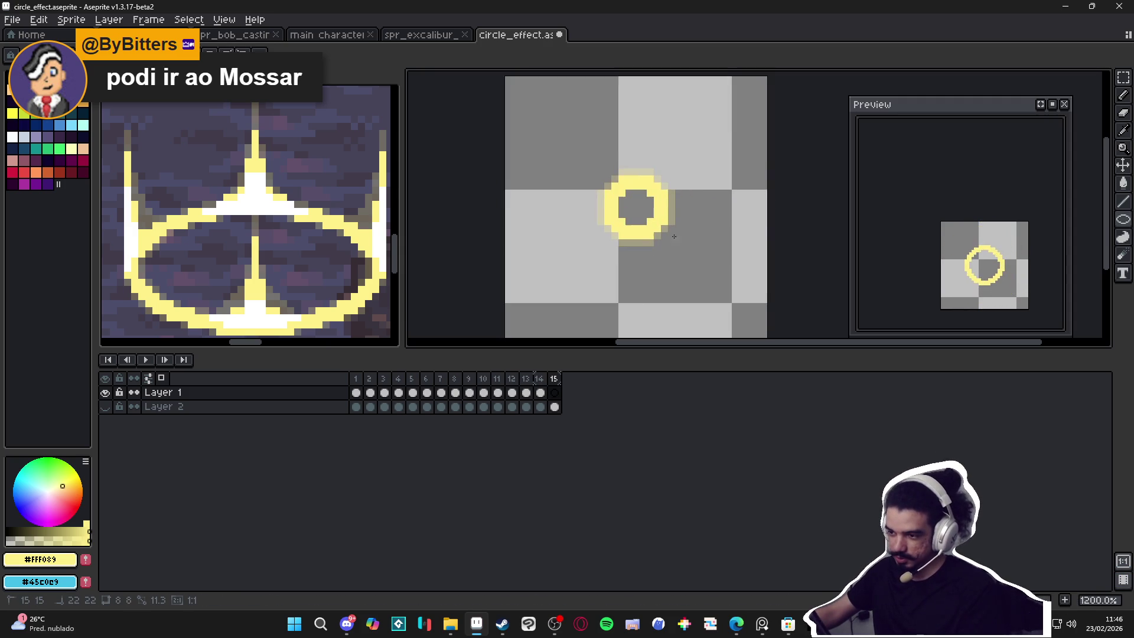
pyautogui.hotkey('alt', 'n')
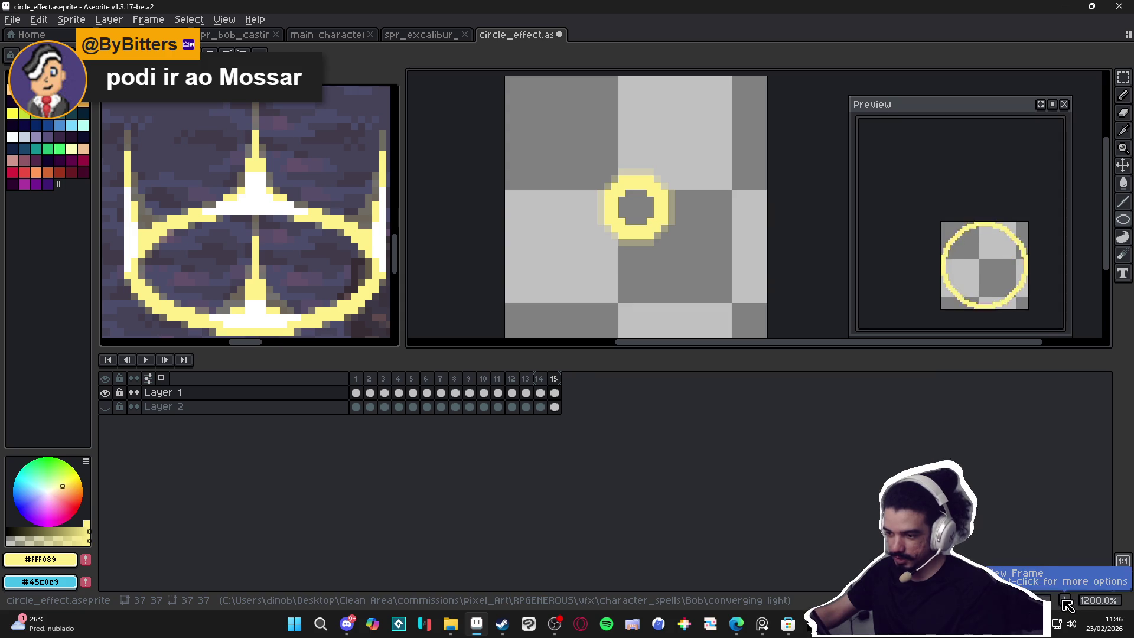
pyautogui.press('Delete')
pyautogui.scroll(1, 621, 190)
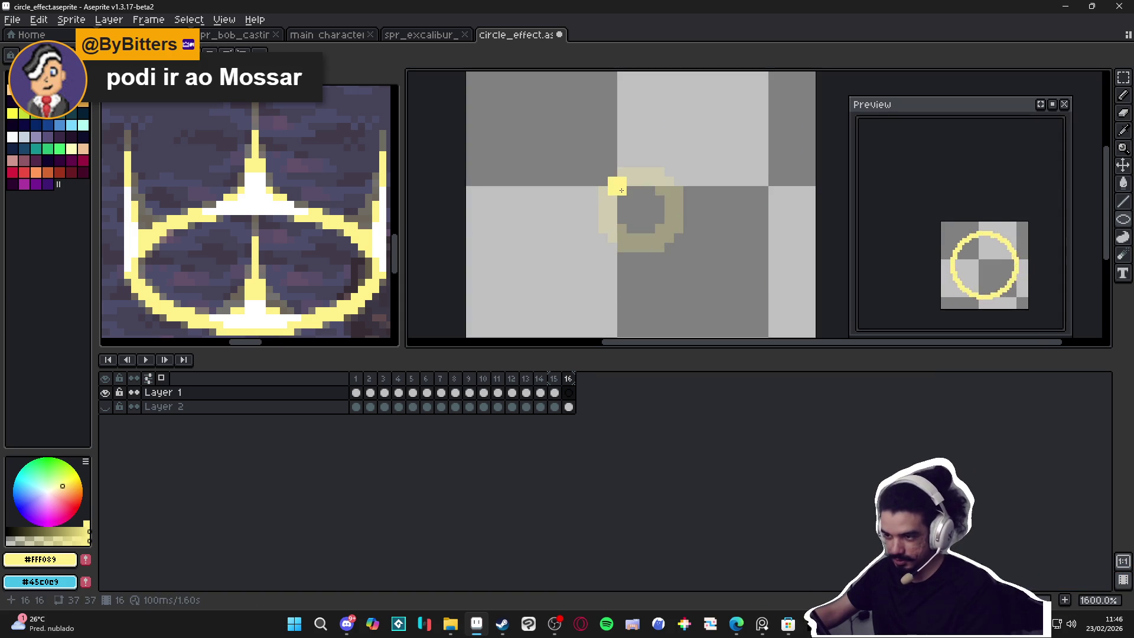
pyautogui.moveTo(621, 190)
pyautogui.mouseDown()
pyautogui.moveTo(675, 248)
pyautogui.moveTo(664, 238)
pyautogui.mouseUp()
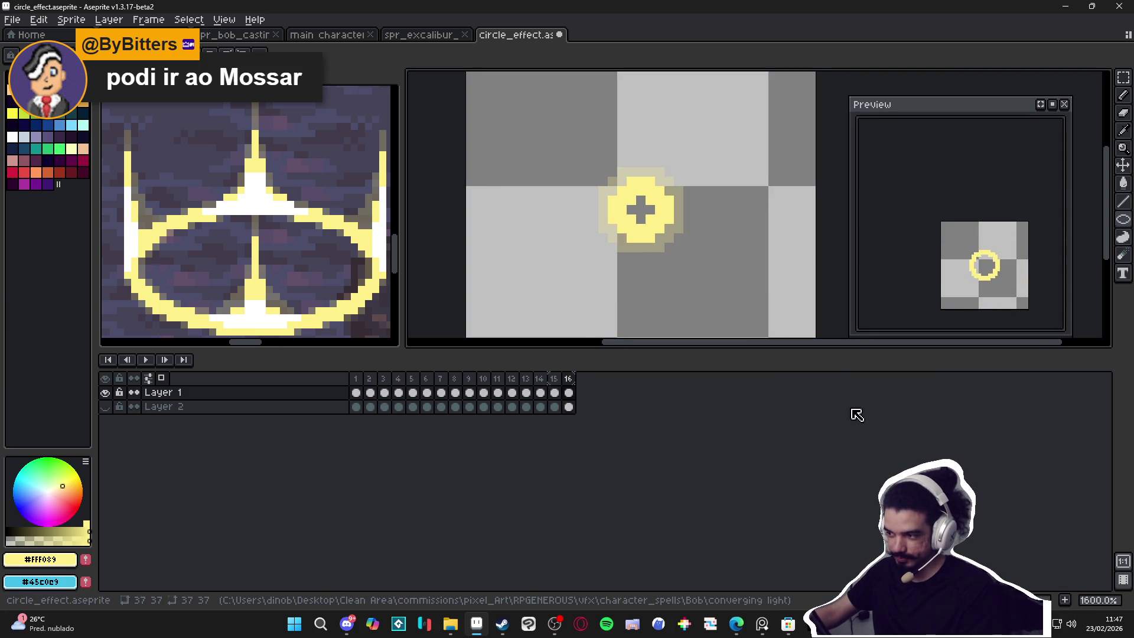
# Step: Add frames 17 and 18 holding a small filled yellow blob and a tiny dot
pyautogui.click(1066, 600)
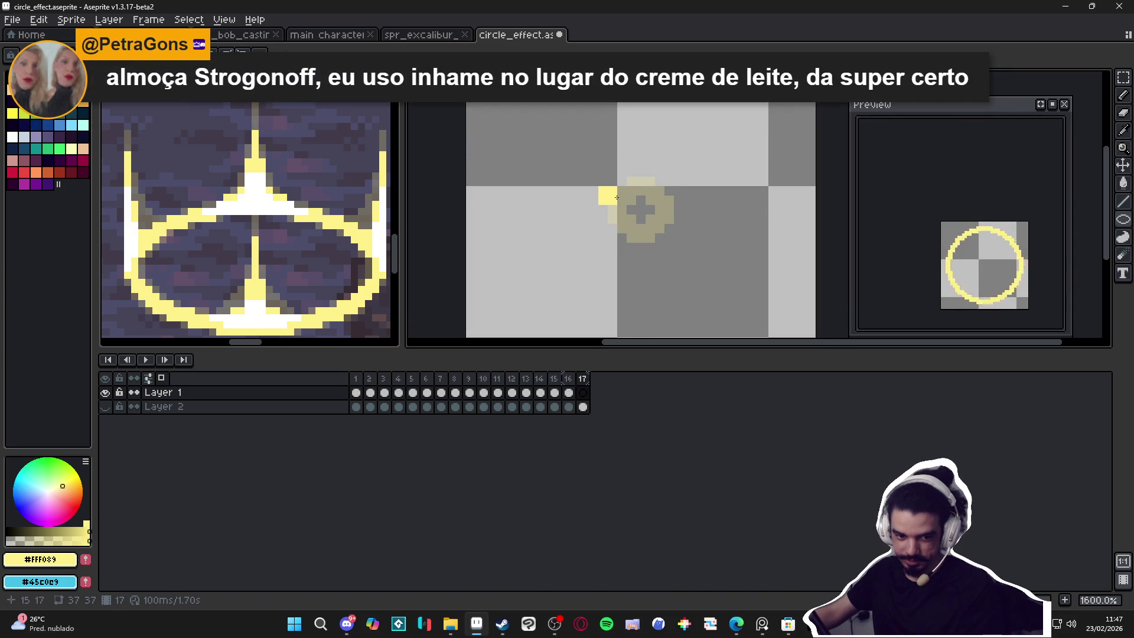
pyautogui.scroll(1, 617, 197)
pyautogui.moveTo(632, 199); pyautogui.dragTo(675, 240)
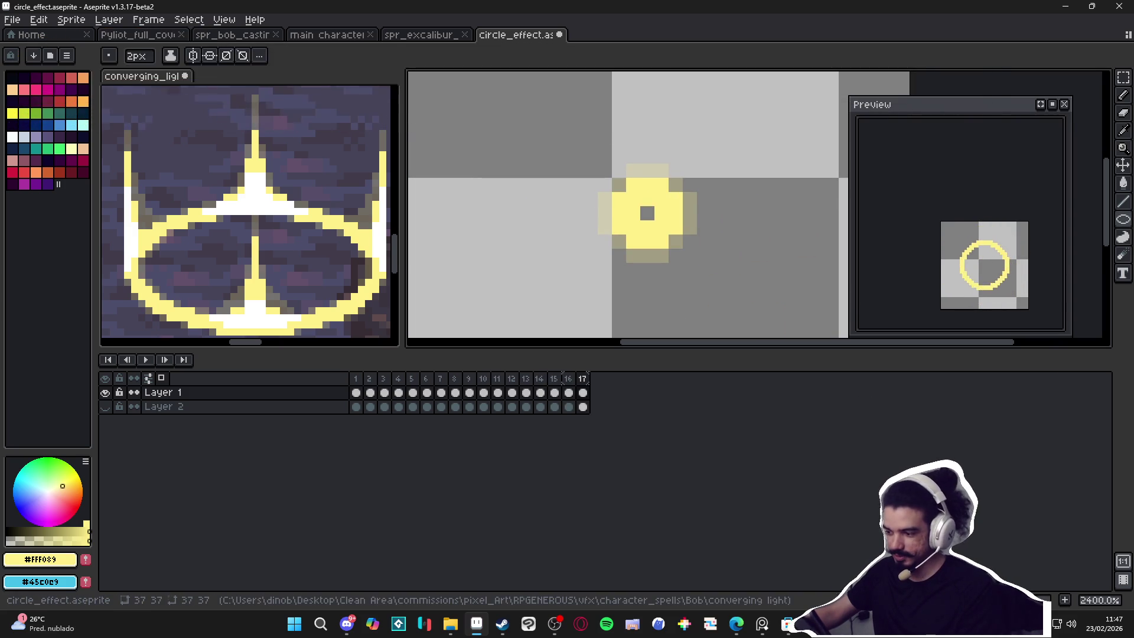
pyautogui.hotkey('alt', 'n')
pyautogui.moveTo(640, 205)
pyautogui.mouseDown()
pyautogui.moveTo(679, 248)
pyautogui.moveTo(650, 213)
pyautogui.moveTo(666, 232)
pyautogui.mouseUp()
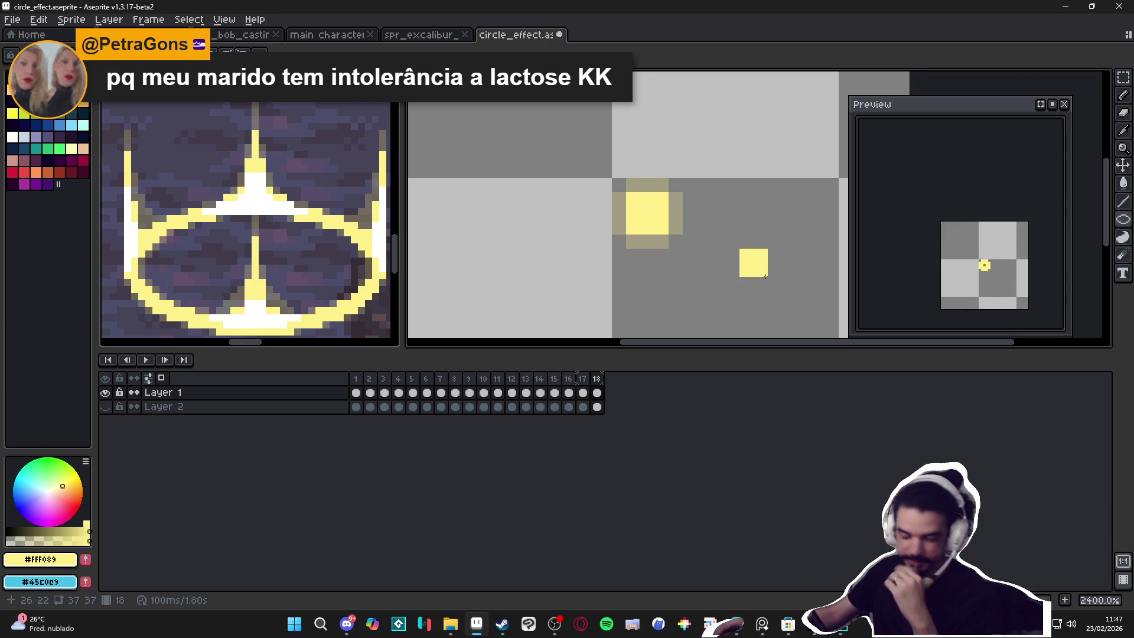
pyautogui.scroll(-1, 555, 198)
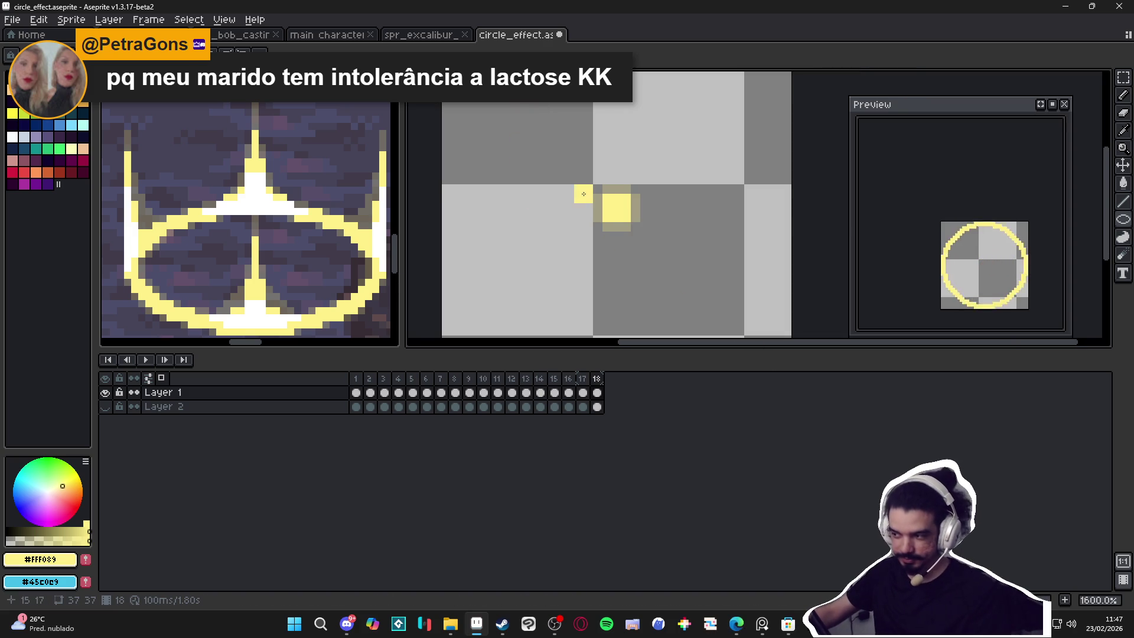
pyautogui.scroll(-4, 590, 254)
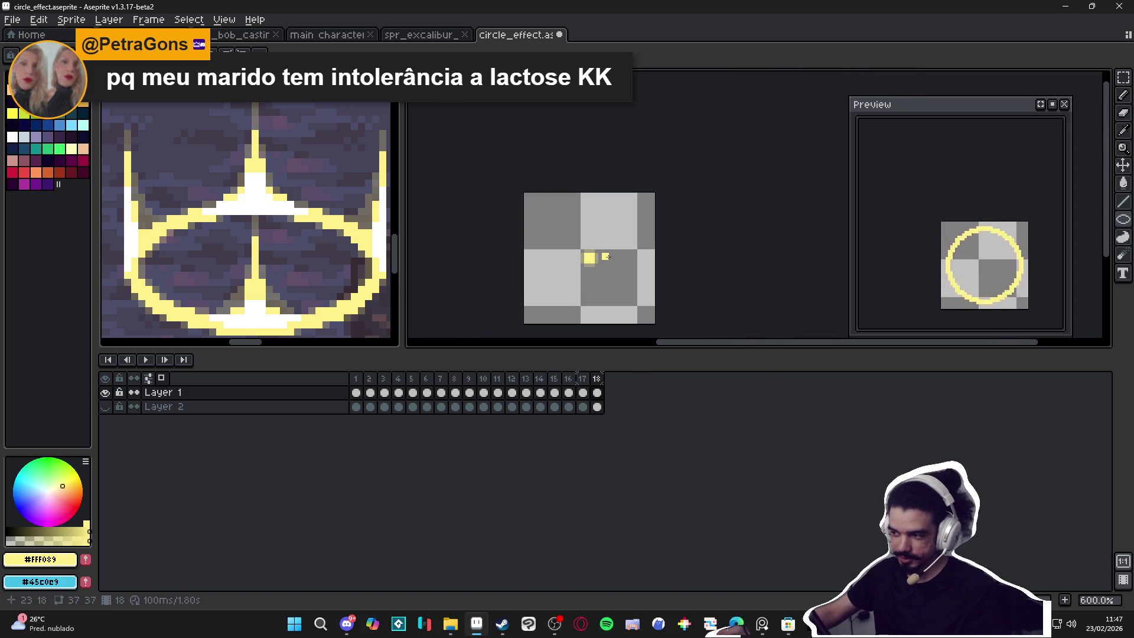
pyautogui.scroll(-1, 623, 267)
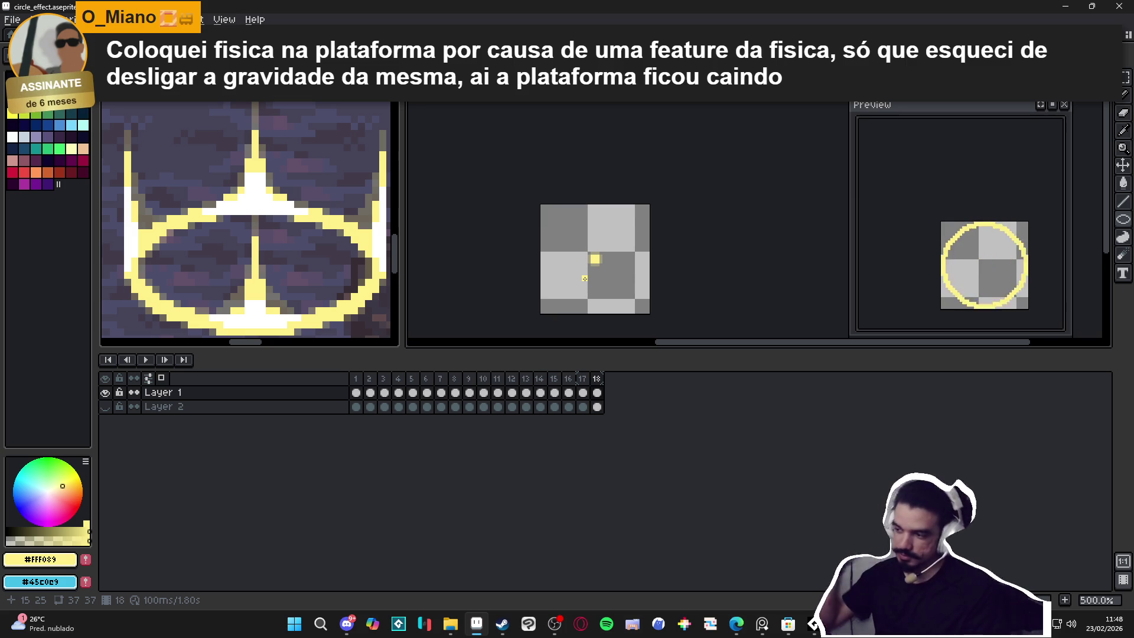
pyautogui.moveTo(604, 256)
pyautogui.mouseDown()
pyautogui.moveTo(589, 262)
pyautogui.moveTo(596, 234)
pyautogui.mouseUp()
pyautogui.click(355, 378)
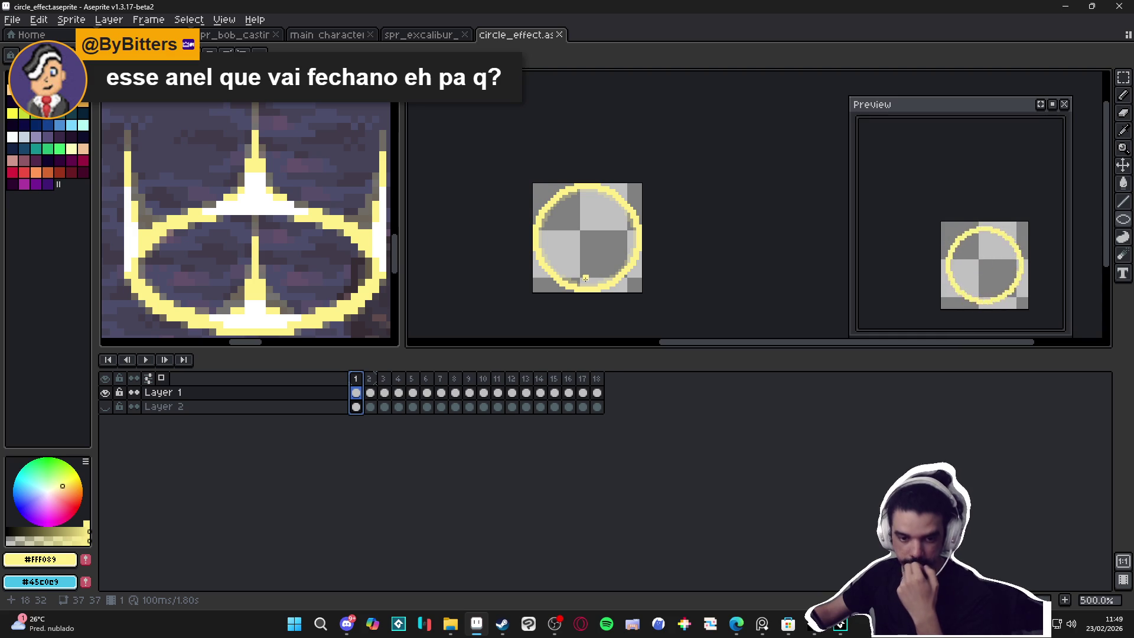
# Step: Return to Aseprite and select frames 1 through 18 in the timeline
pyautogui.click(555, 623)
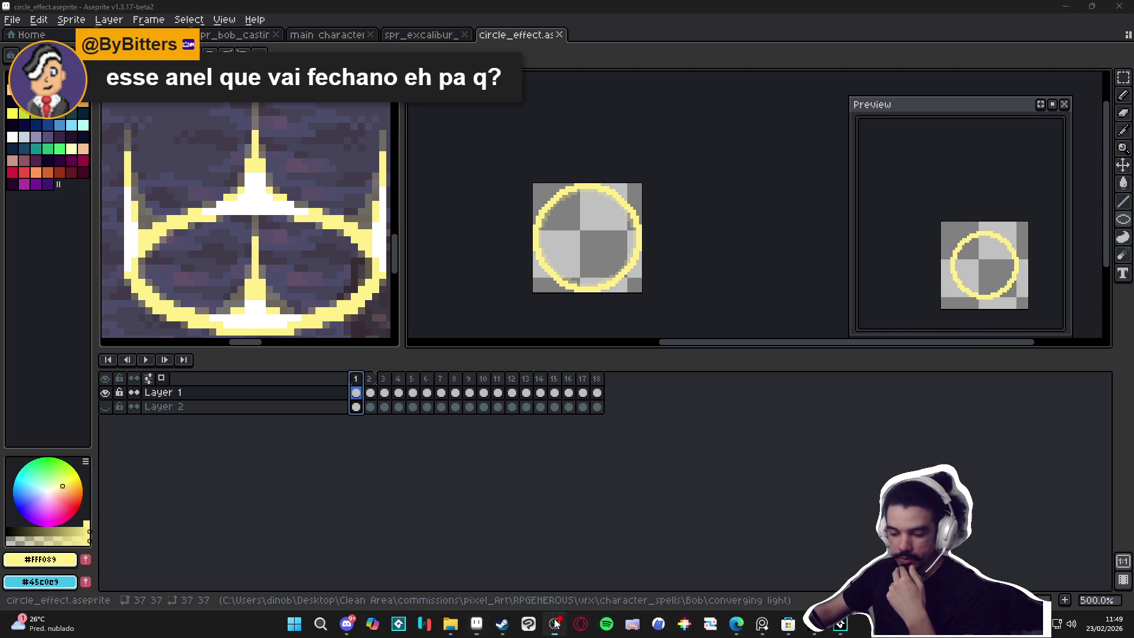
pyautogui.click(488, 240)
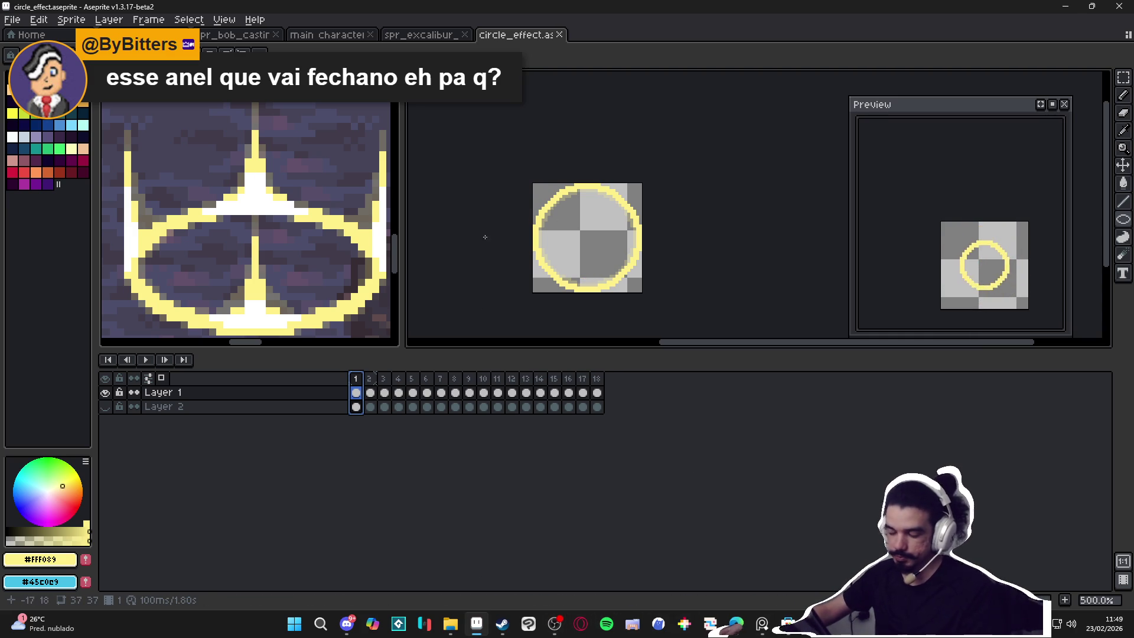
pyautogui.moveTo(599, 381); pyautogui.dragTo(356, 384)
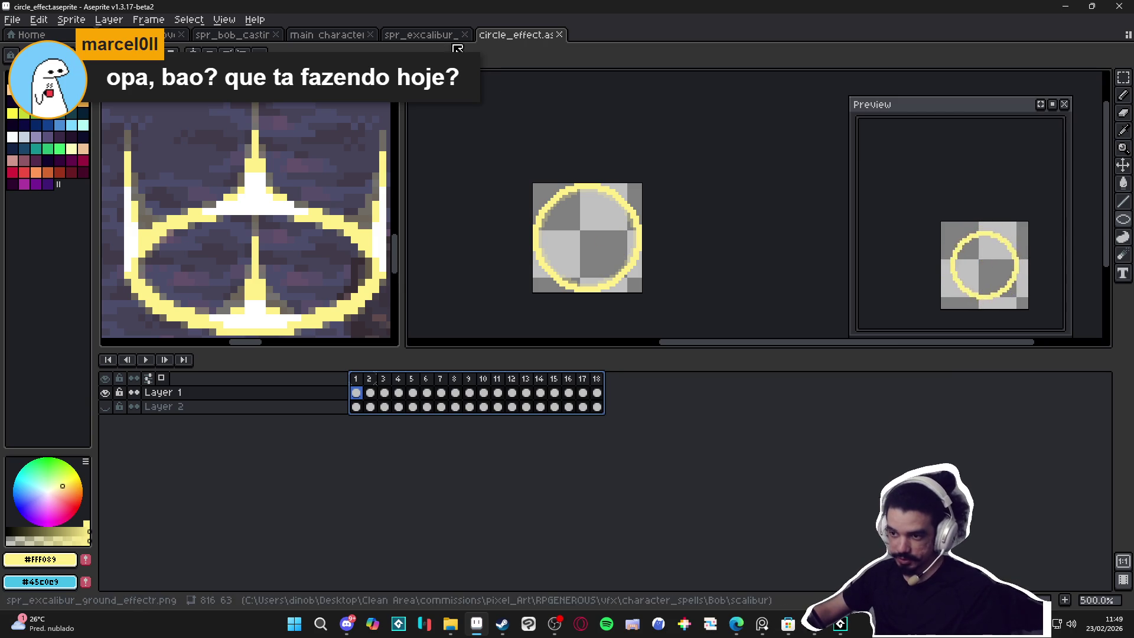
# Step: Widen the left editor and cycle through the open sprites to the Bridgelands cover artwork
pyautogui.scroll(-2, 313, 248)
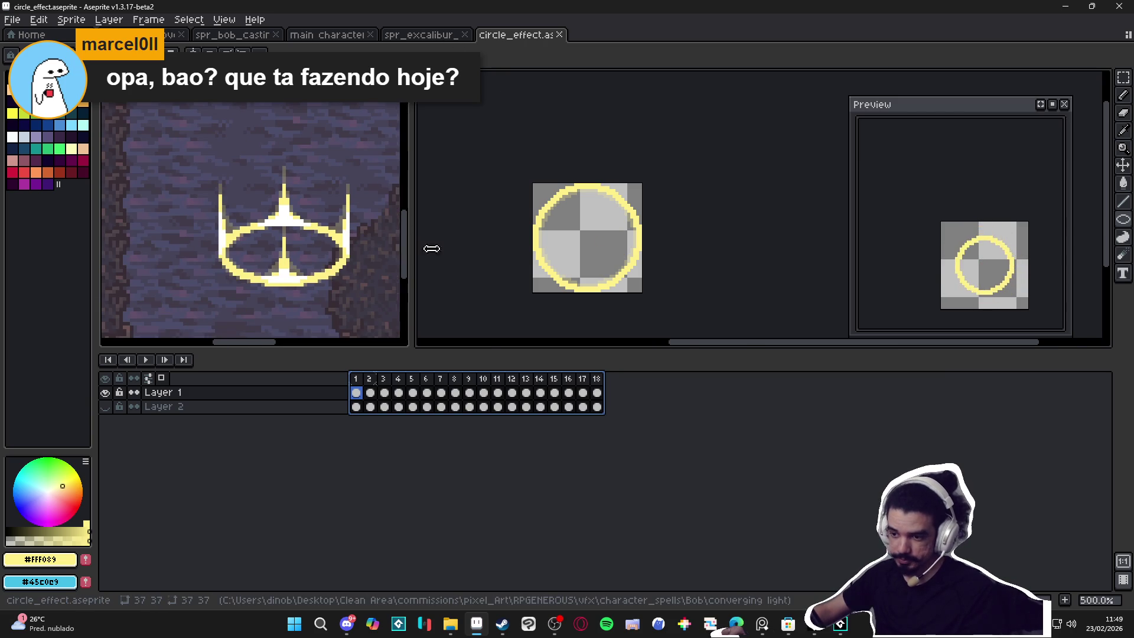
pyautogui.moveTo(414, 241); pyautogui.dragTo(495, 241)
pyautogui.scroll(-1, 294, 283)
pyautogui.click(294, 282)
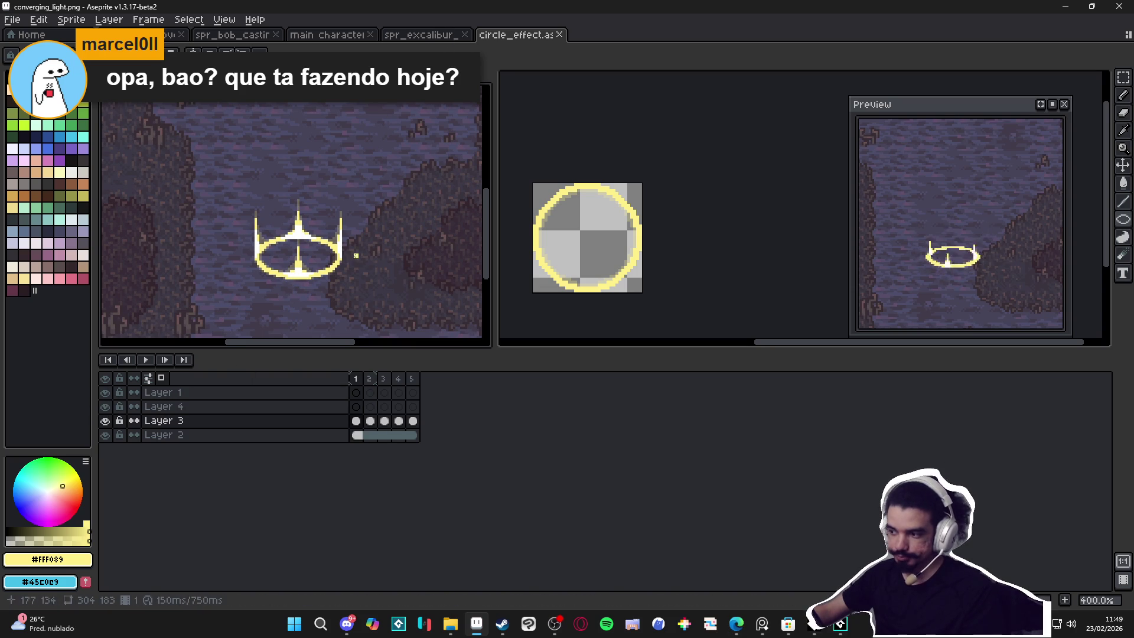
pyautogui.scroll(1, 359, 246)
pyautogui.hotkey('ctrl', 'Tab')
pyautogui.click(172, 34)
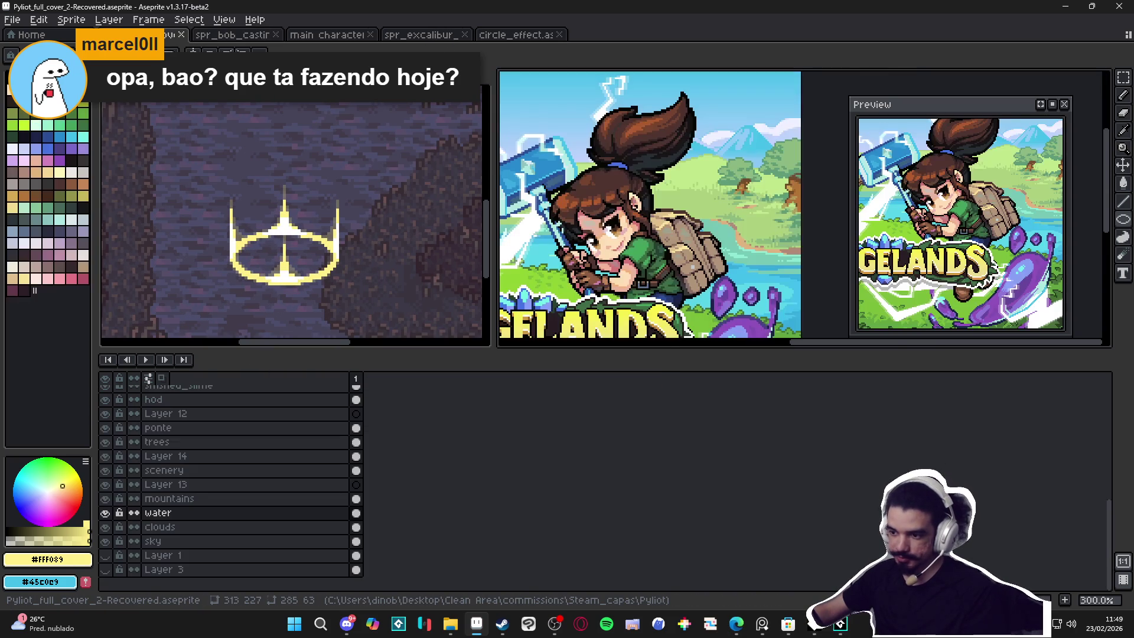
# Step: Resize the editor panes, timeline and preview, then show circle_effect in the second editor
pyautogui.hscroll(-2, 555, 215)
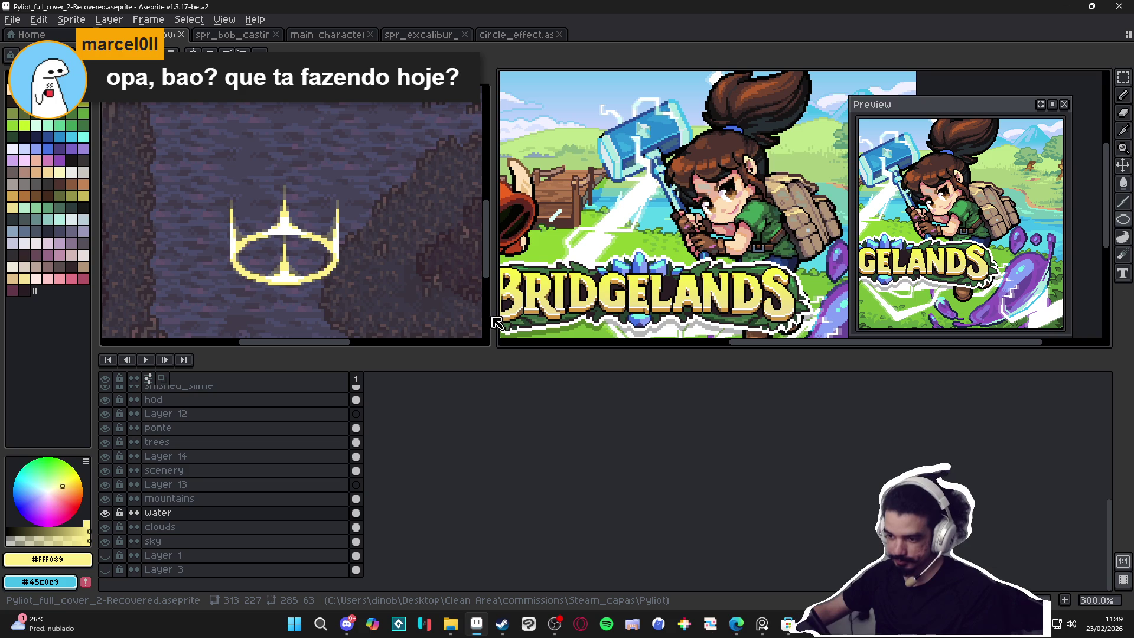
pyautogui.moveTo(496, 322); pyautogui.dragTo(286, 322)
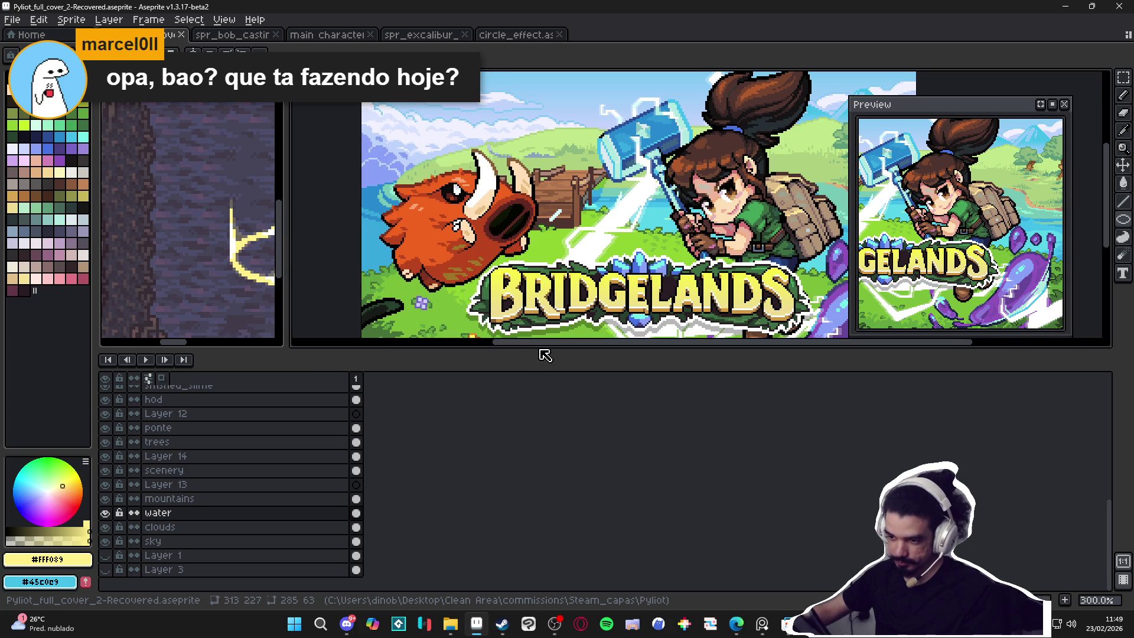
pyautogui.moveTo(540, 348); pyautogui.dragTo(535, 490)
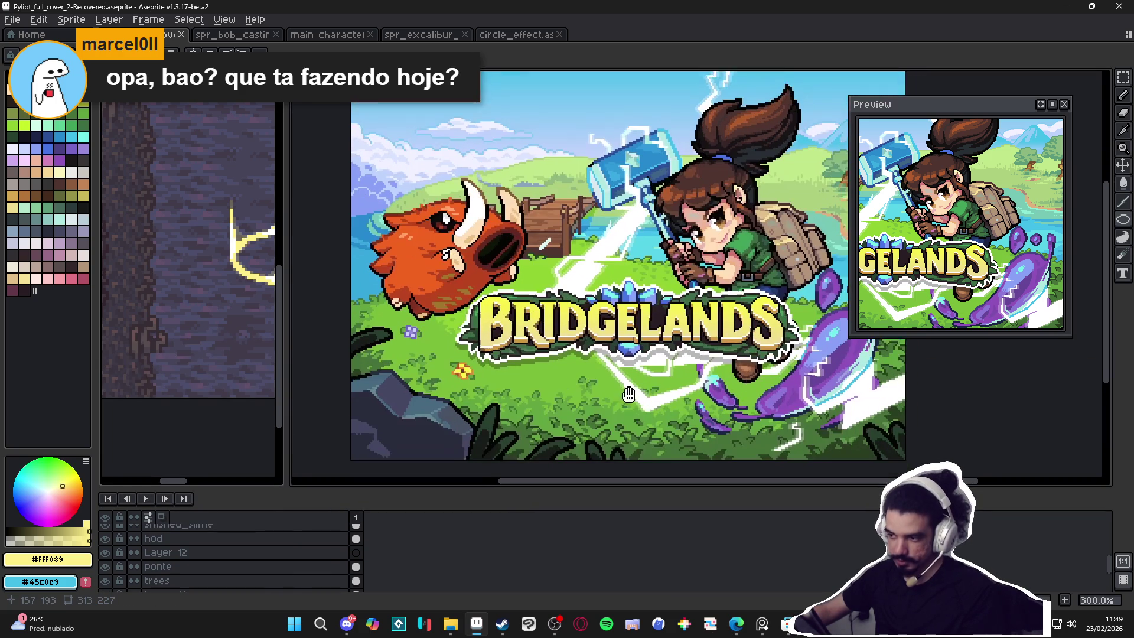
pyautogui.moveTo(915, 106); pyautogui.dragTo(1011, 147)
pyautogui.moveTo(682, 234); pyautogui.dragTo(709, 247)
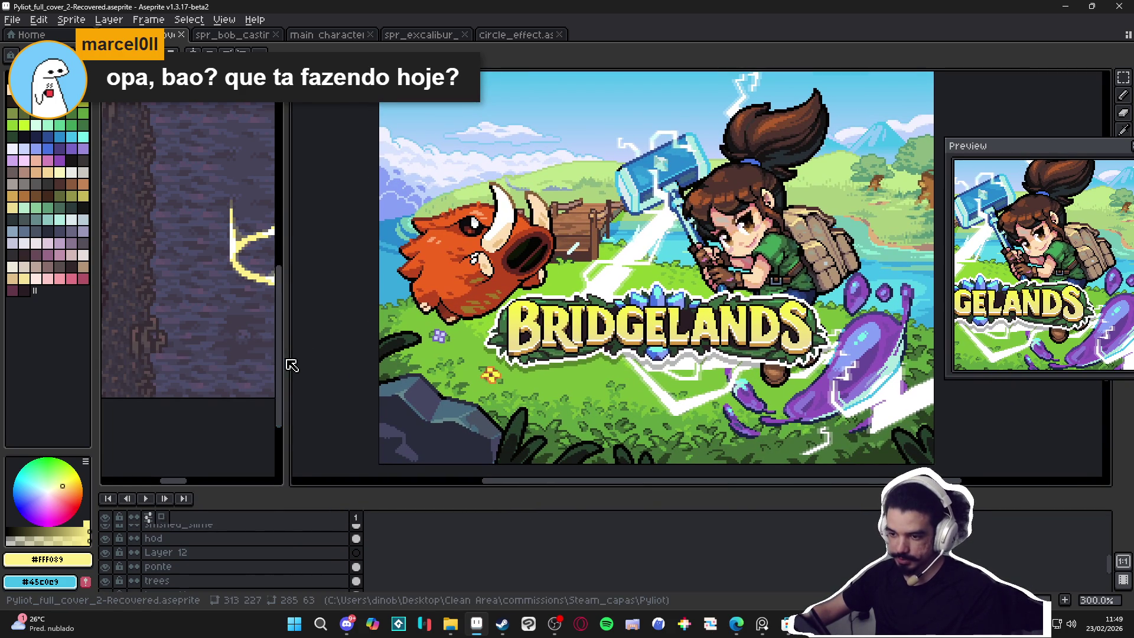
pyautogui.moveTo(289, 358); pyautogui.dragTo(664, 358)
pyautogui.moveTo(587, 489); pyautogui.dragTo(587, 260)
pyautogui.click(515, 34)
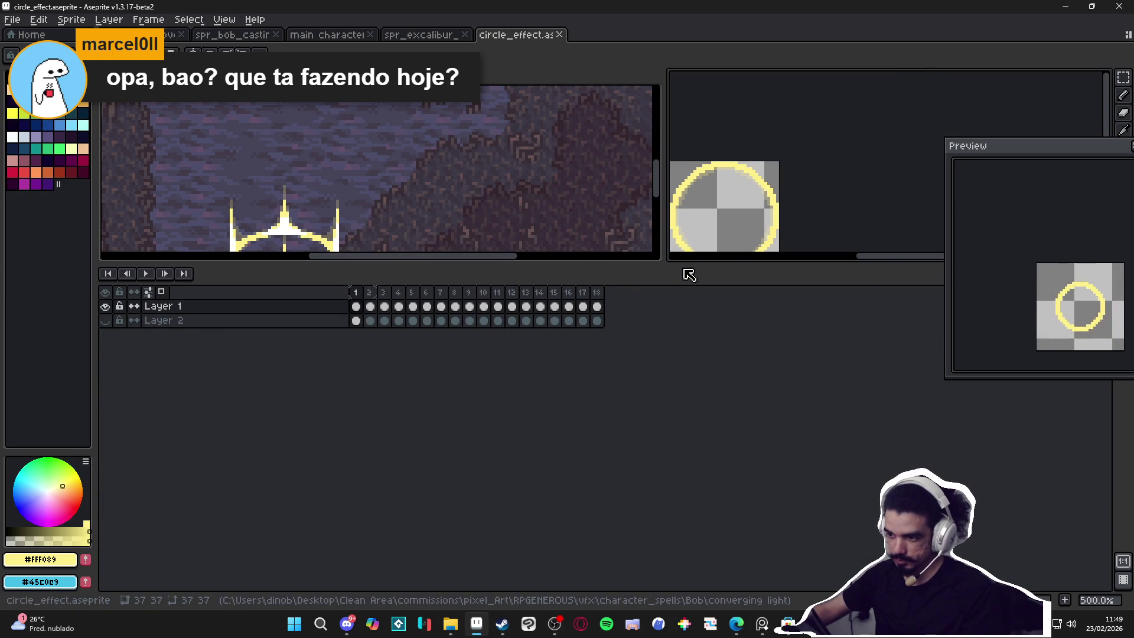
# Step: Make both editors taller, widen the circle_effect view, and select Layer 1's cel in frame 1
pyautogui.moveTo(689, 260); pyautogui.dragTo(685, 400)
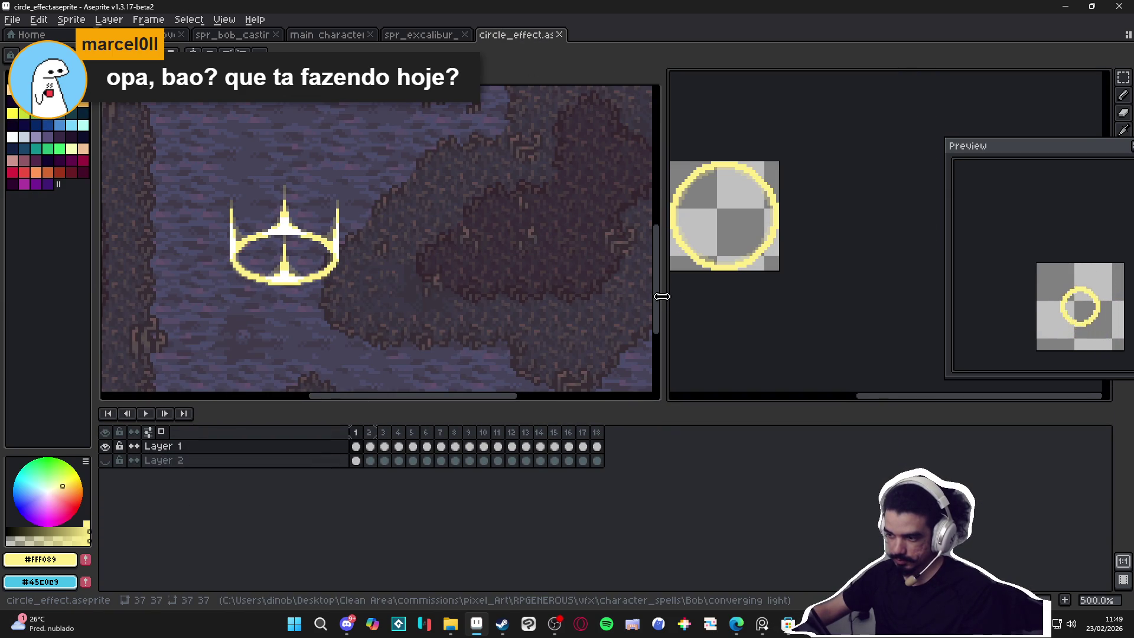
pyautogui.moveTo(663, 296); pyautogui.dragTo(477, 265)
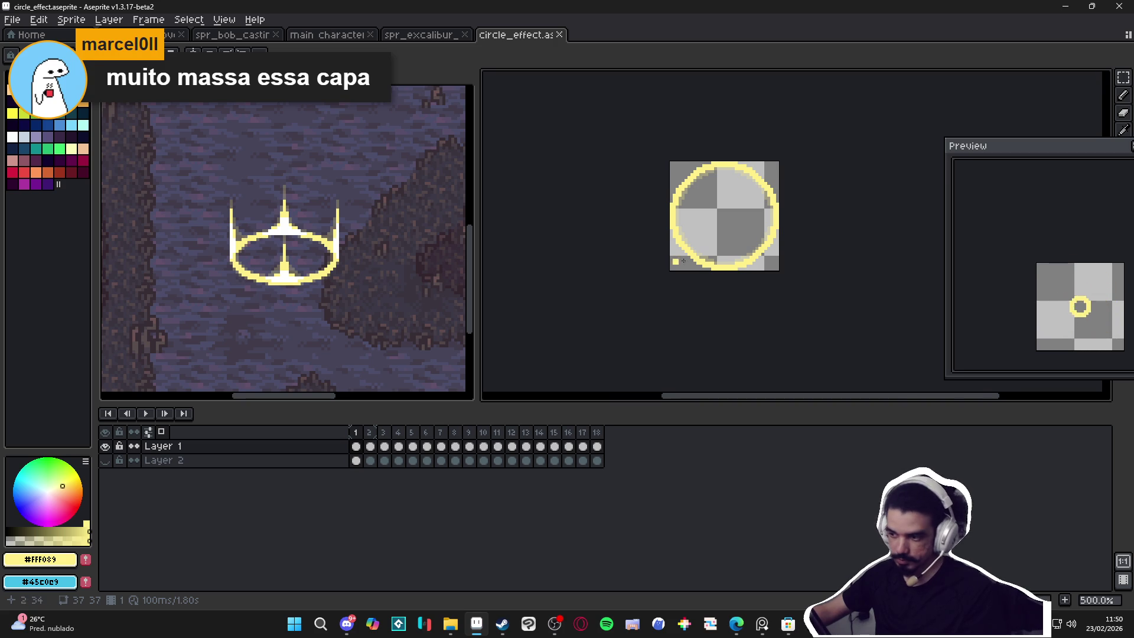
pyautogui.scroll(1, 519, 250)
pyautogui.click(356, 432)
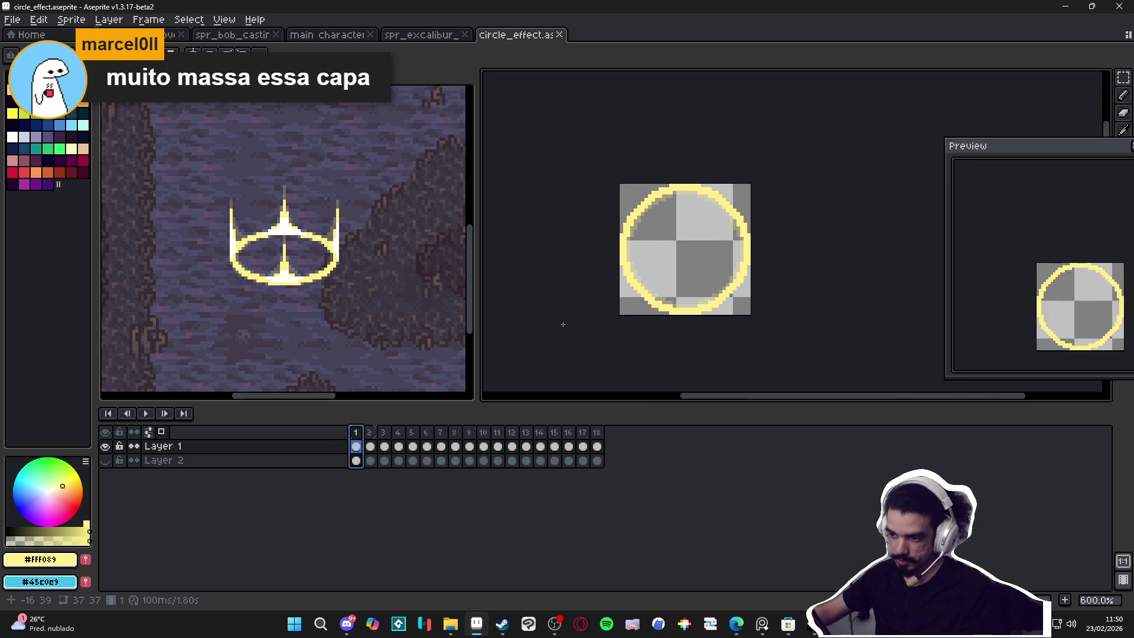
pyautogui.scroll(1, 755, 256)
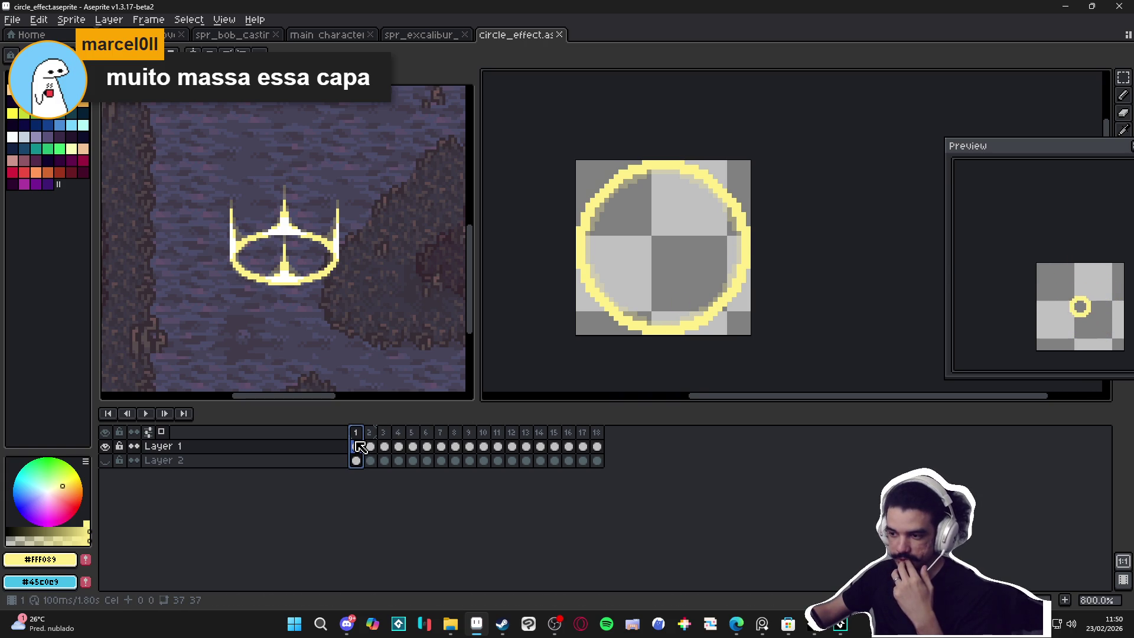
pyautogui.click(357, 446)
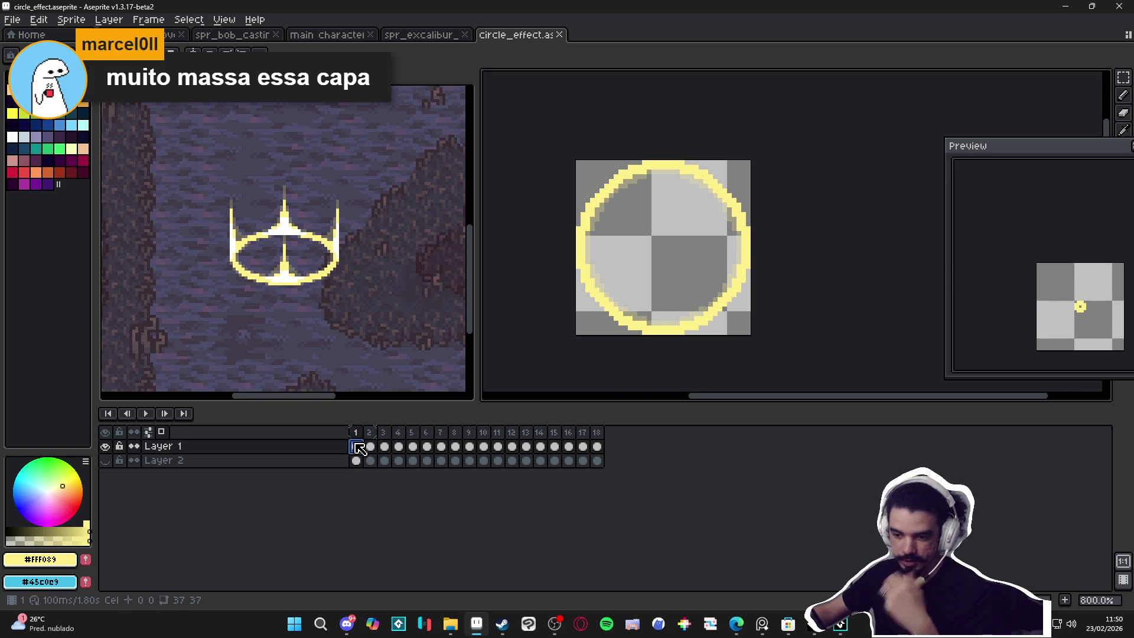
# Step: Create Layer 3 with Shift+N and select frame 1 across all layers
pyautogui.hotkey('shift', 'n')
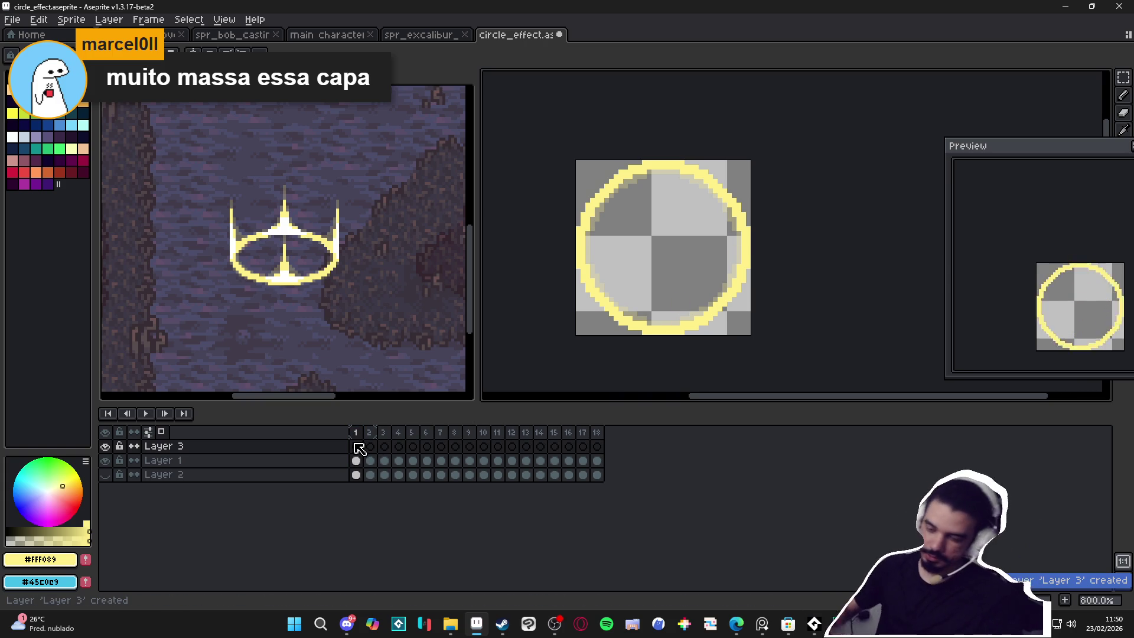
pyautogui.scroll(-1, 552, 151)
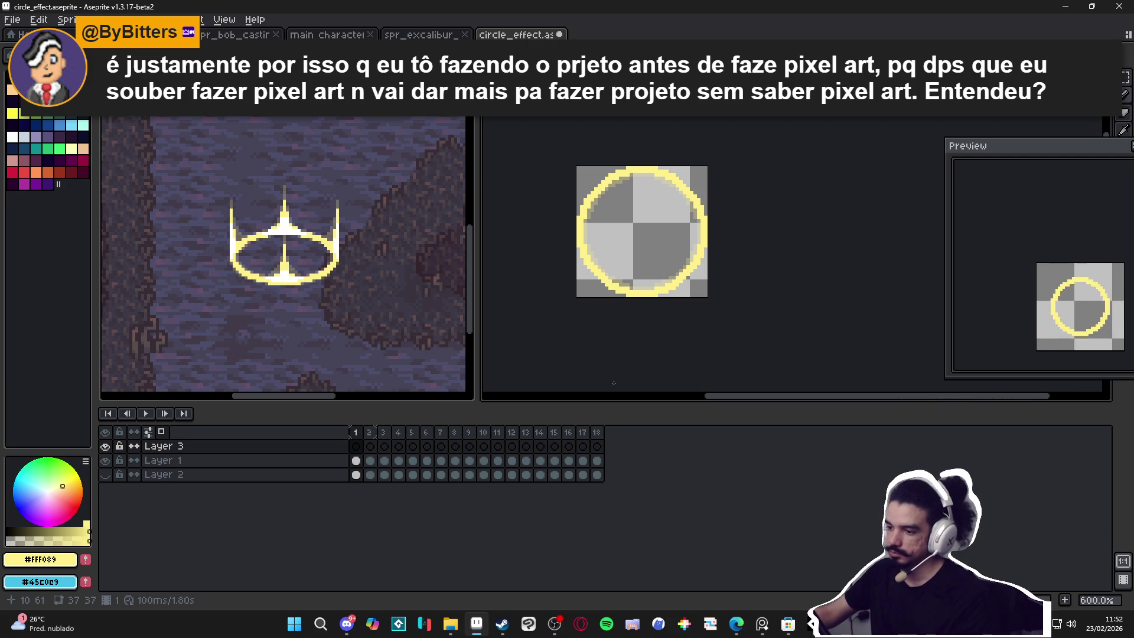
pyautogui.click(358, 432)
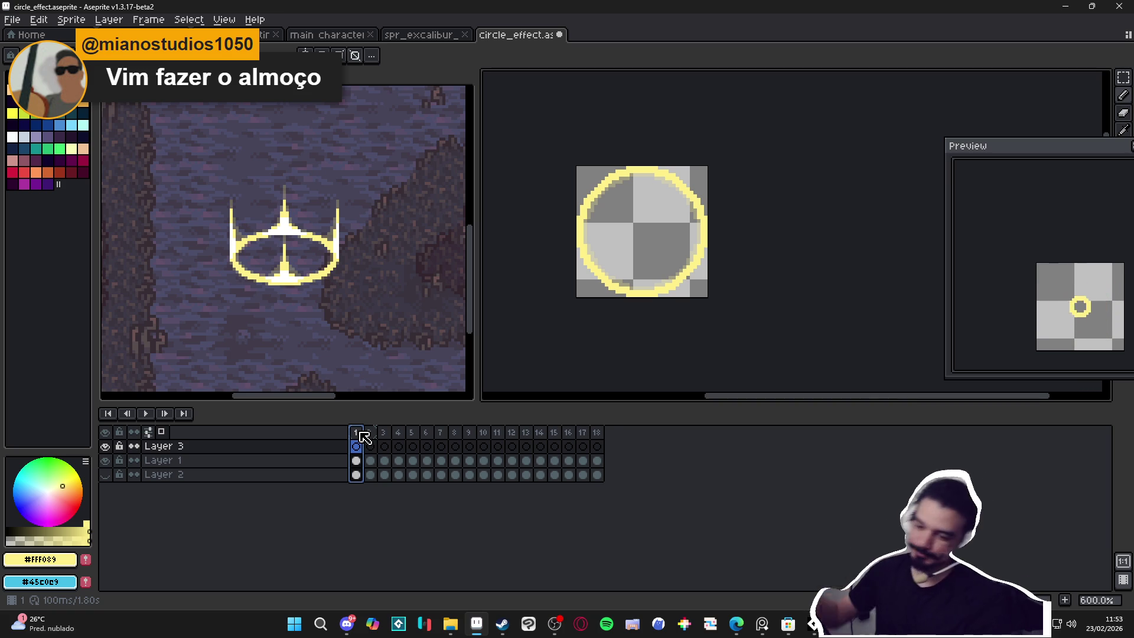
pyautogui.click(357, 447)
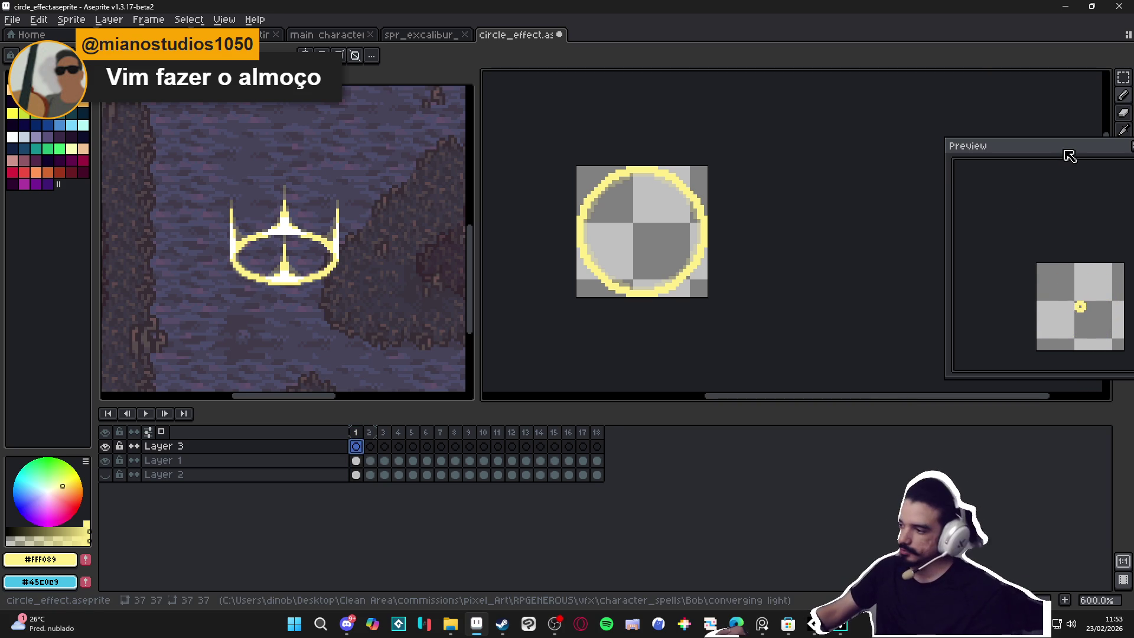
pyautogui.moveTo(1068, 148); pyautogui.dragTo(962, 99)
pyautogui.click(1048, 93)
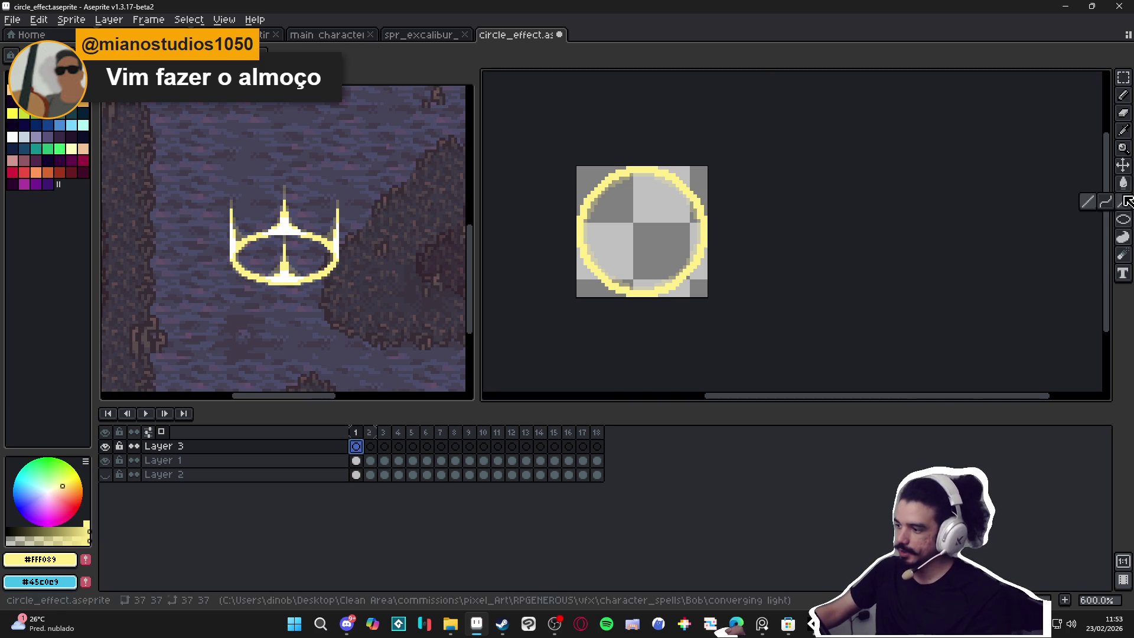
pyautogui.scroll(3, 657, 272)
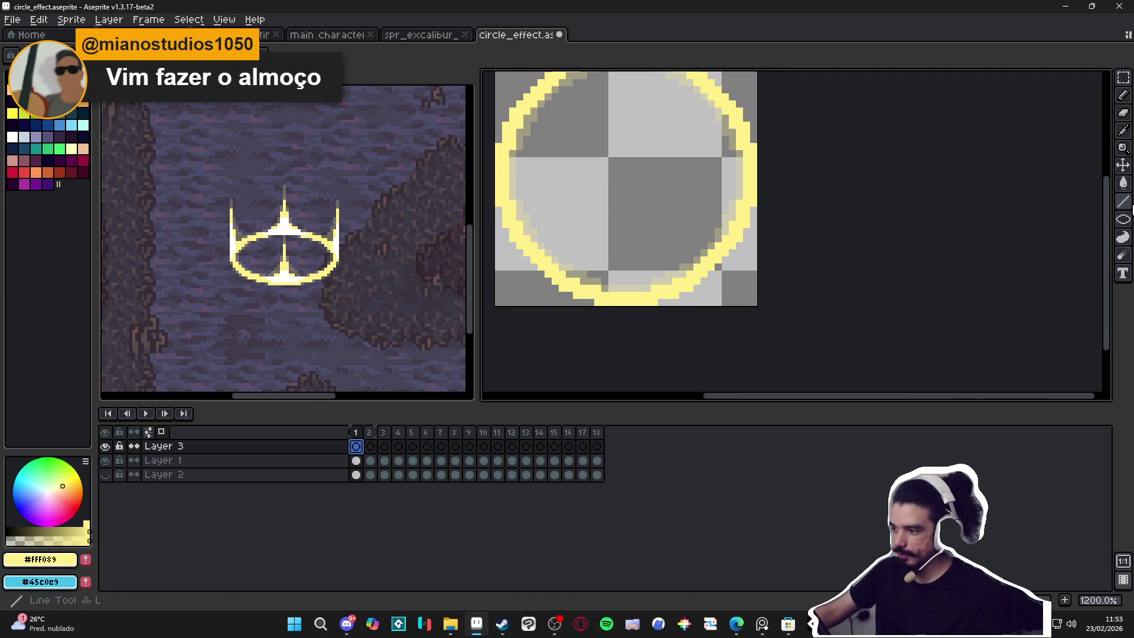
pyautogui.click(1123, 219)
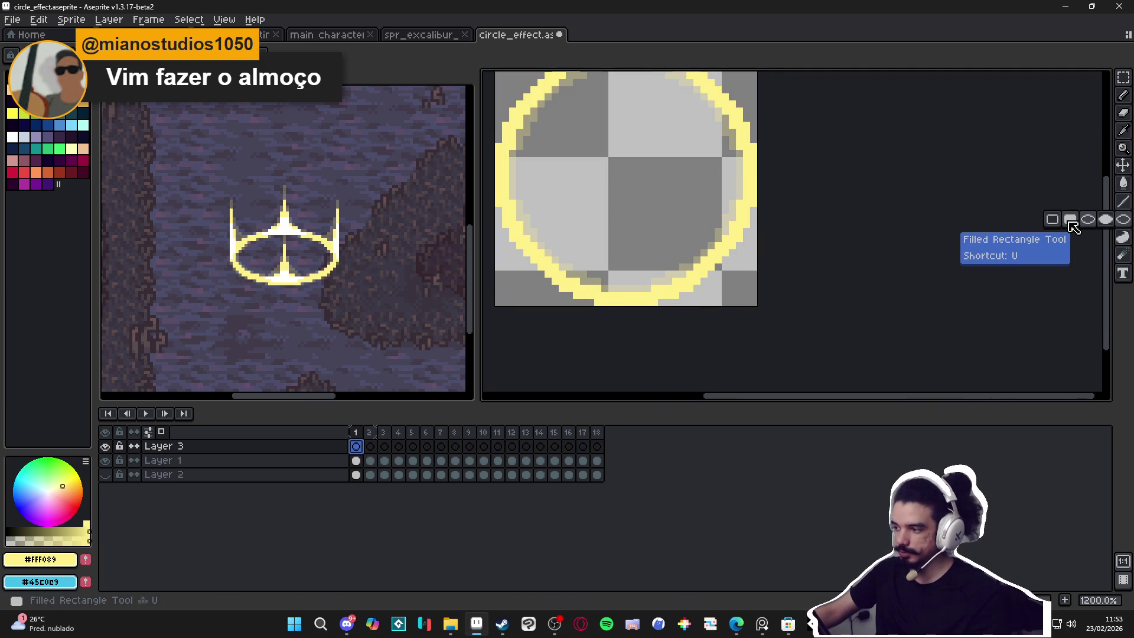
pyautogui.click(1054, 219)
pyautogui.scroll(1, 639, 266)
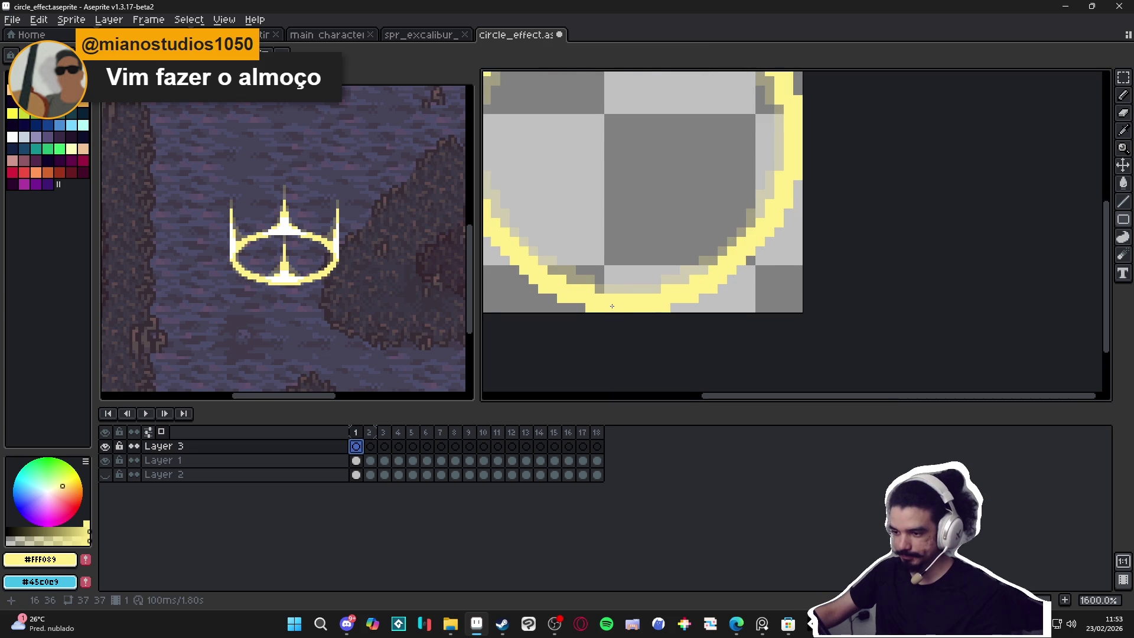
pyautogui.scroll(-1, 612, 306)
pyautogui.moveTo(609, 295)
pyautogui.mouseDown()
pyautogui.moveTo(635, 198)
pyautogui.moveTo(637, 232)
pyautogui.mouseUp()
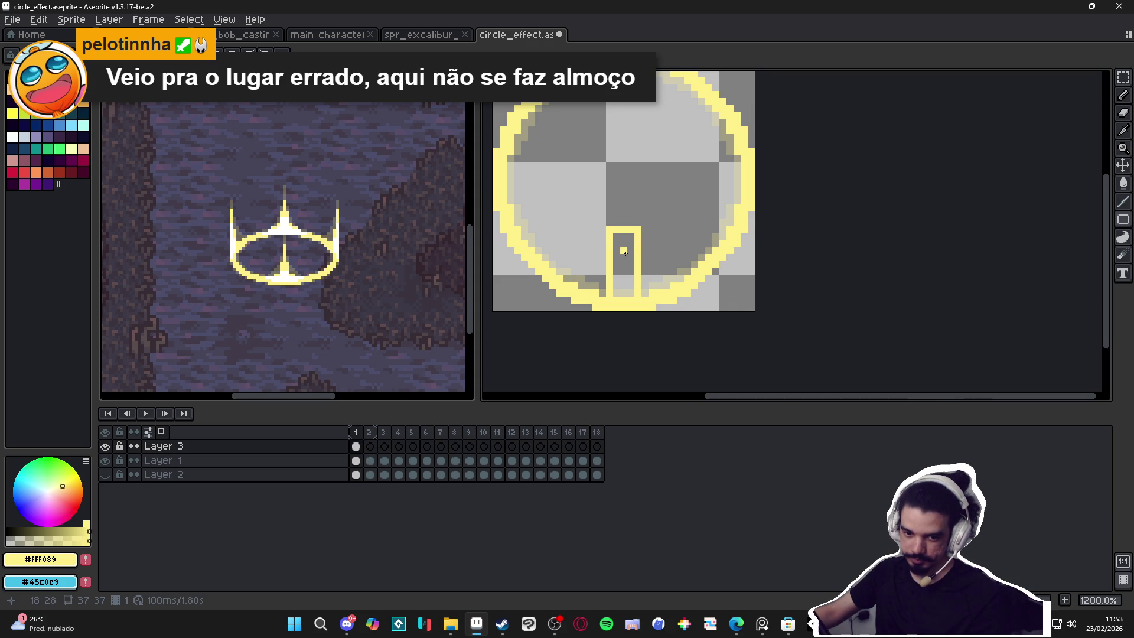
pyautogui.press('g')
pyautogui.click(627, 253)
pyautogui.press('b')
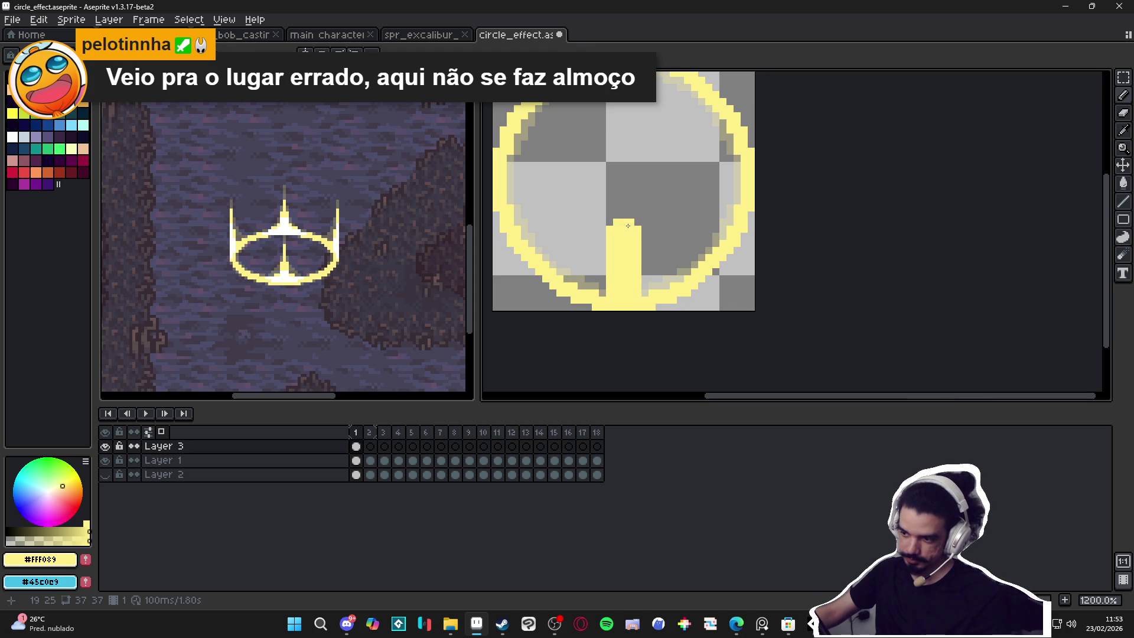
pyautogui.press('m')
pyautogui.moveTo(582, 202)
pyautogui.mouseDown()
pyautogui.moveTo(666, 271)
pyautogui.moveTo(622, 268)
pyautogui.moveTo(625, 280)
pyautogui.moveTo(623, 212)
pyautogui.mouseUp()
pyautogui.hotkey('ctrl', 'd')
pyautogui.press('b')
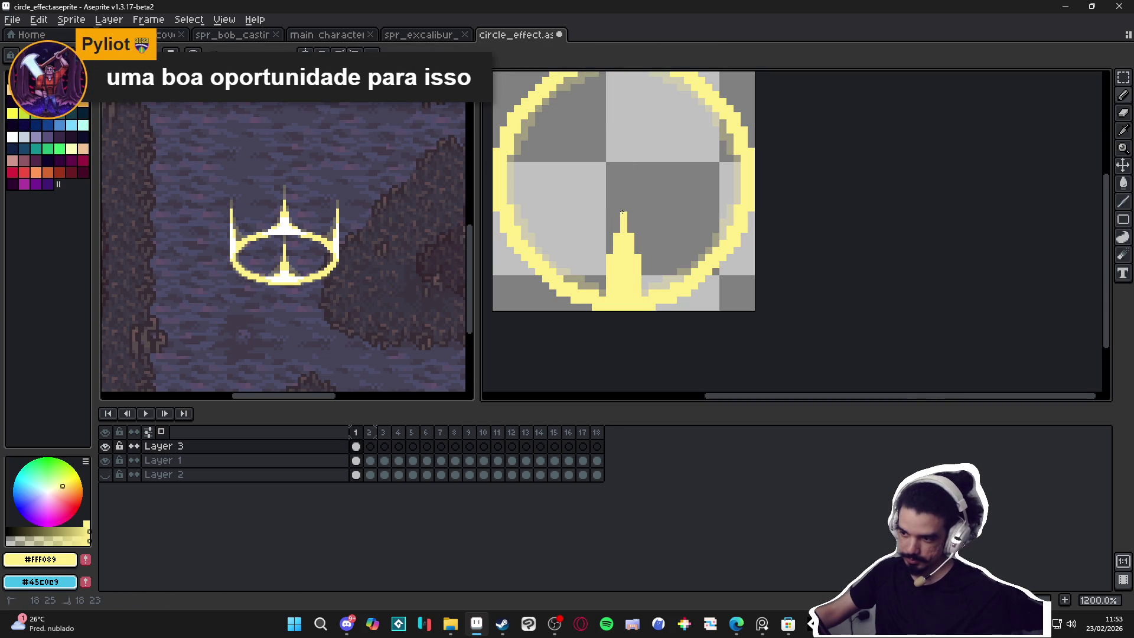
pyautogui.press('e')
pyautogui.scroll(-3, 626, 218)
pyautogui.scroll(4, 628, 231)
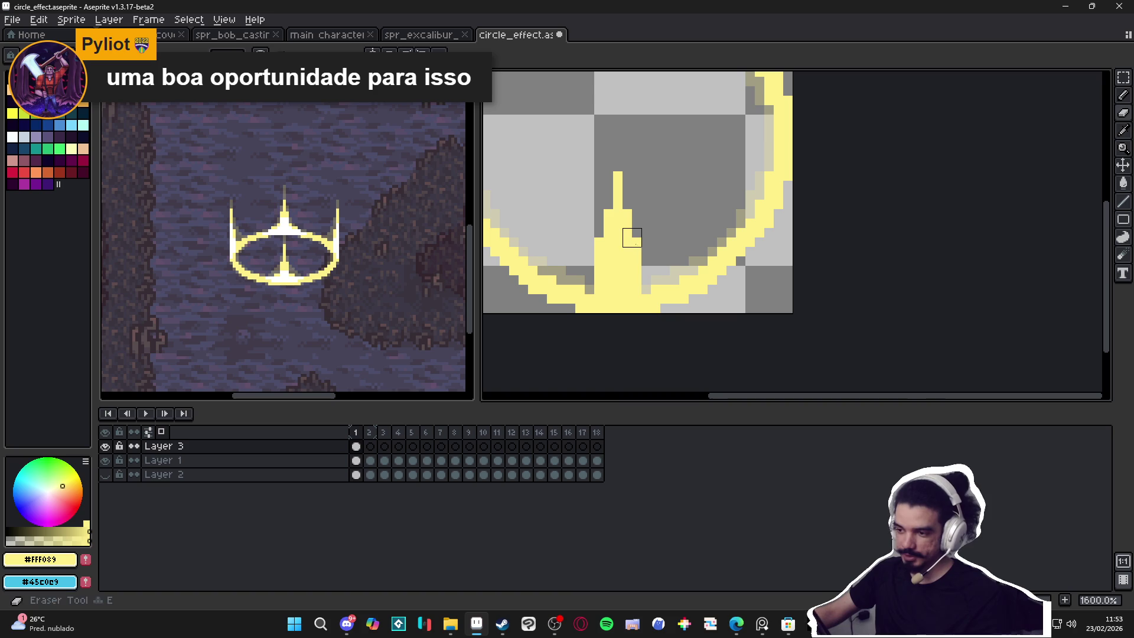
pyautogui.moveTo(638, 292); pyautogui.dragTo(636, 269)
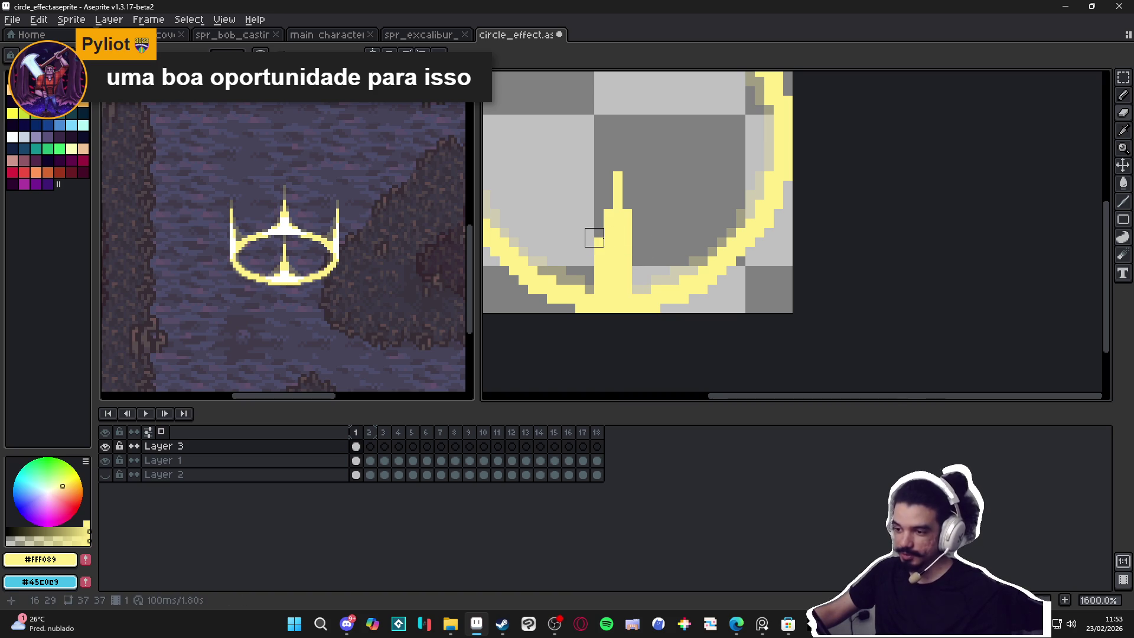
pyautogui.press('b')
pyautogui.scroll(-4, 609, 234)
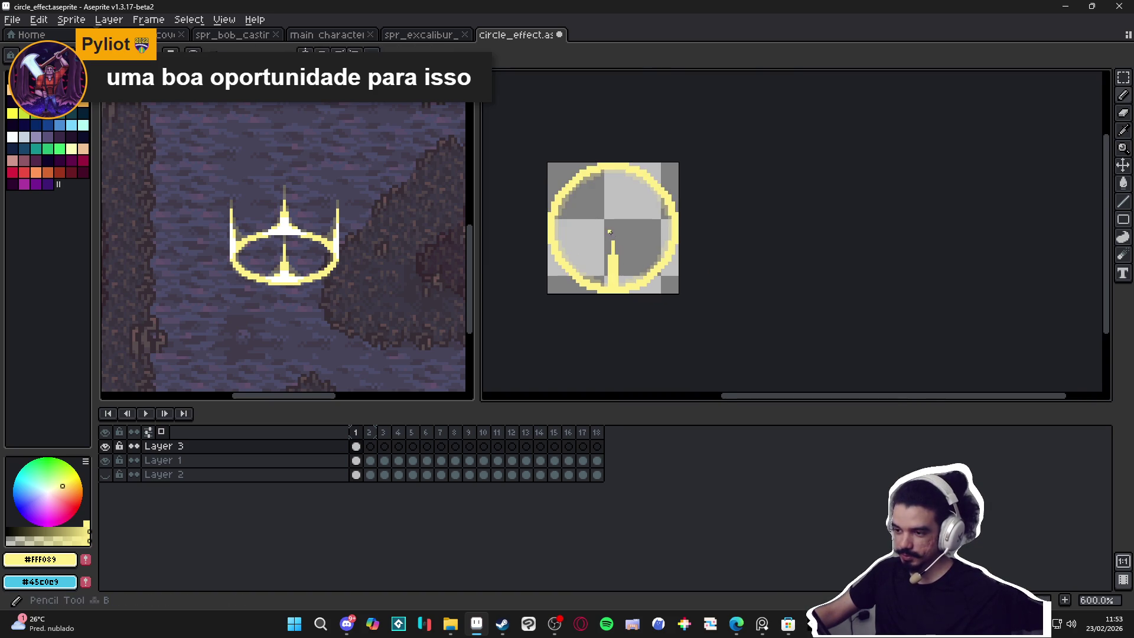
pyautogui.scroll(3, 609, 232)
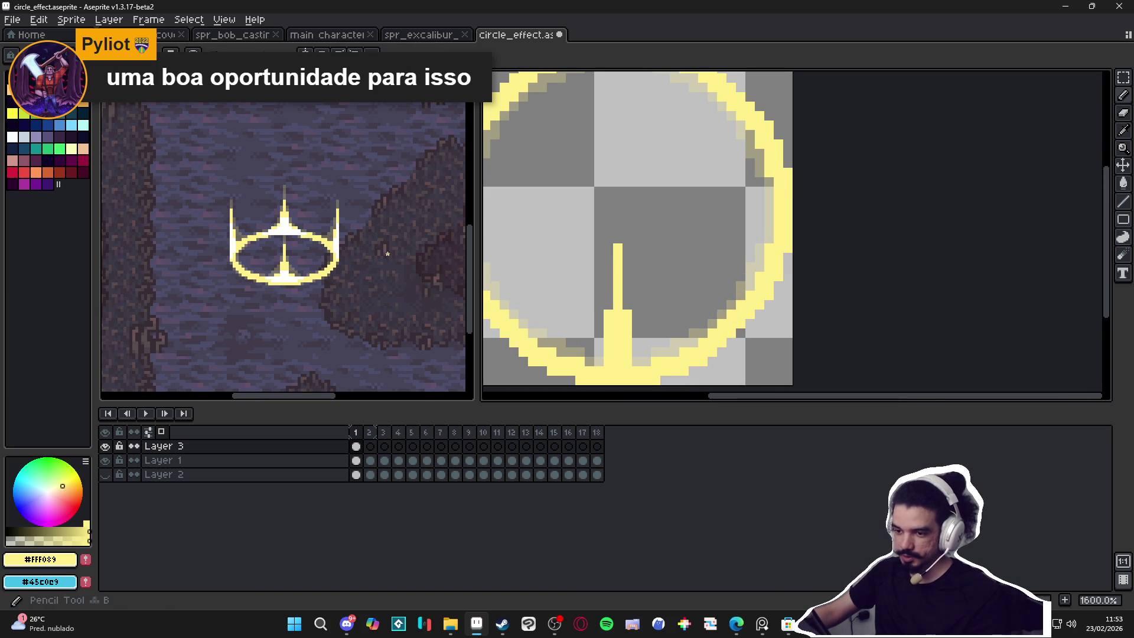
pyautogui.scroll(3, 284, 260)
pyautogui.click(640, 324)
pyautogui.scroll(2, 604, 313)
pyautogui.click(604, 313)
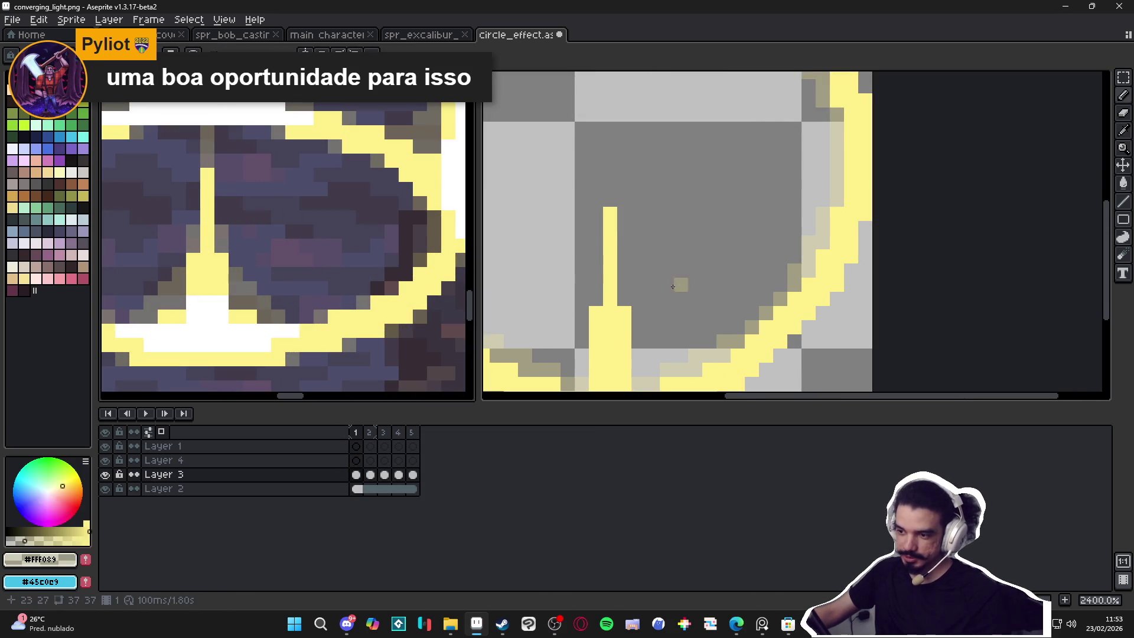
pyautogui.click(627, 289)
pyautogui.click(596, 286)
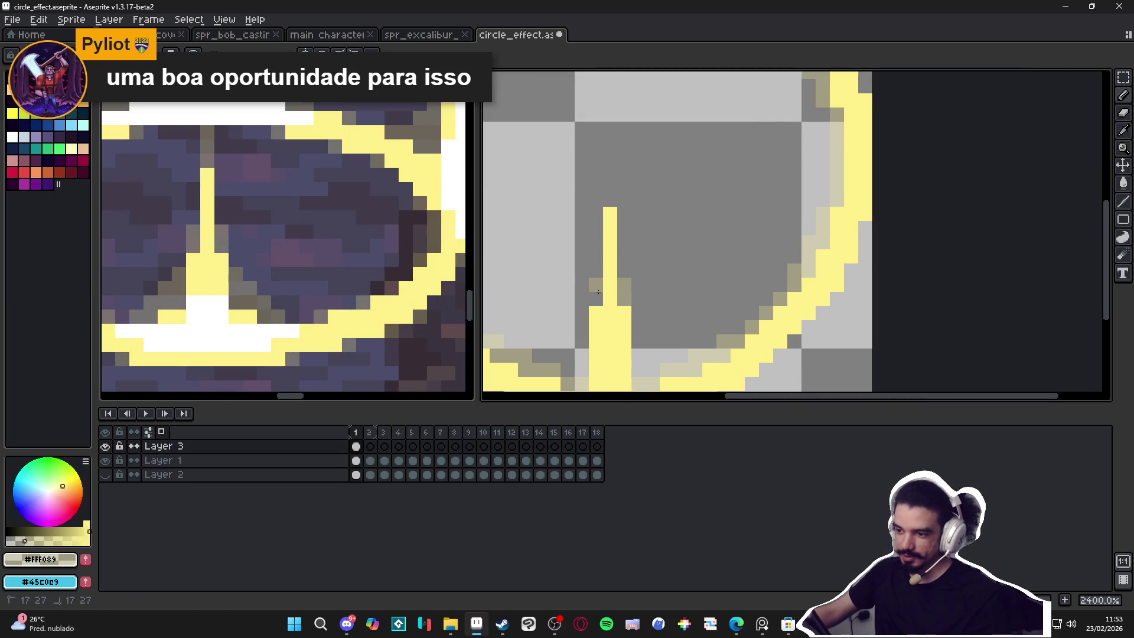
pyautogui.scroll(-7, 624, 197)
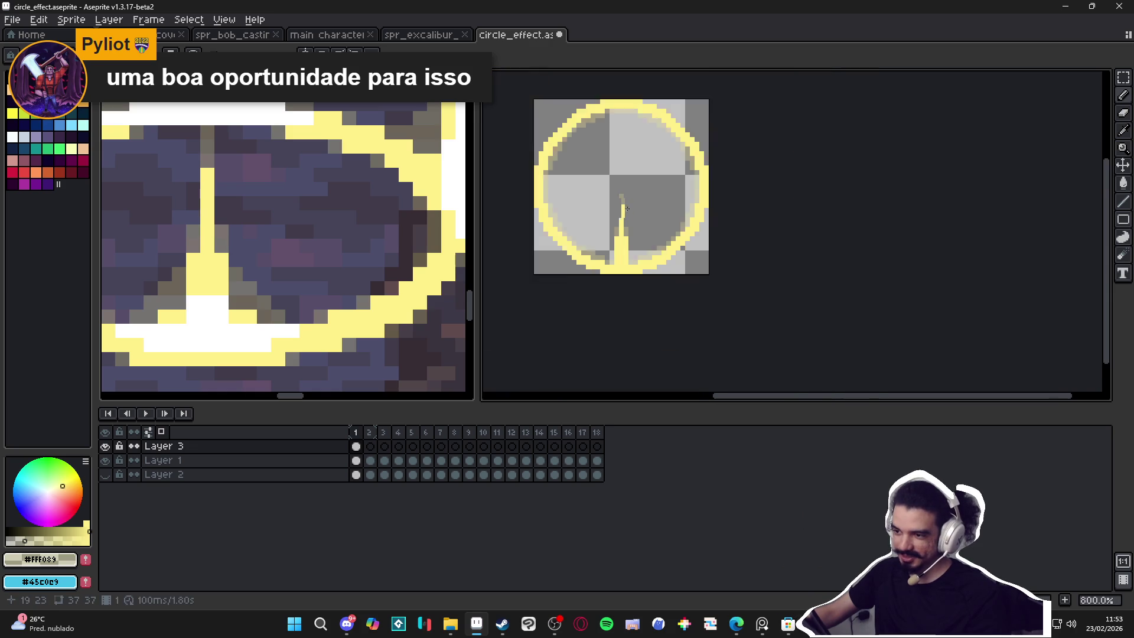
pyautogui.scroll(1, 618, 238)
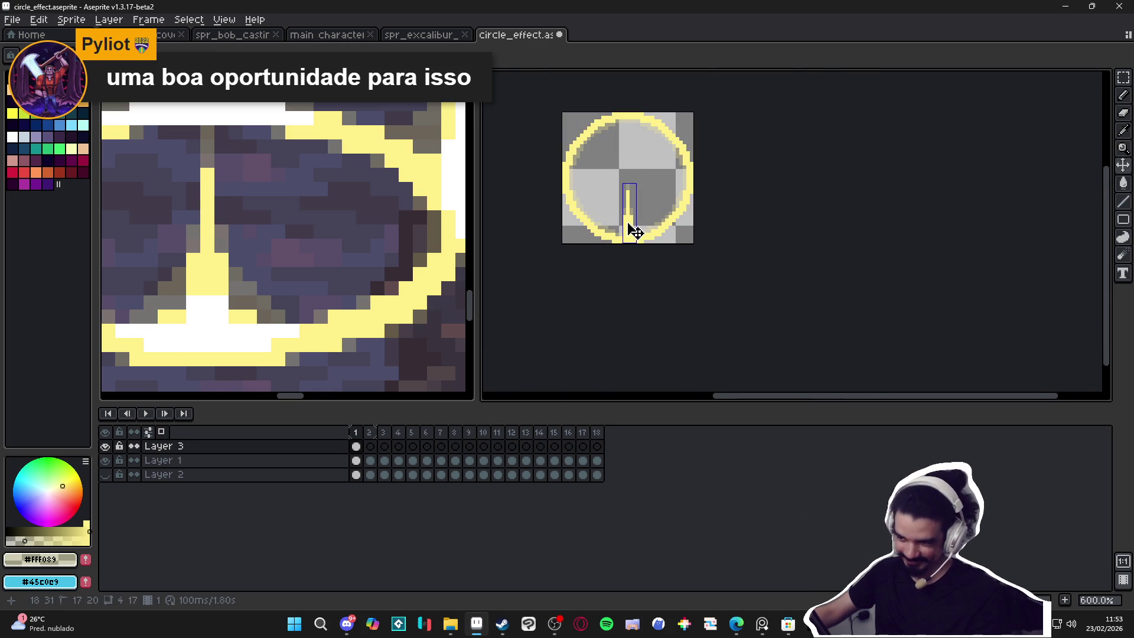
pyautogui.scroll(-1, 629, 232)
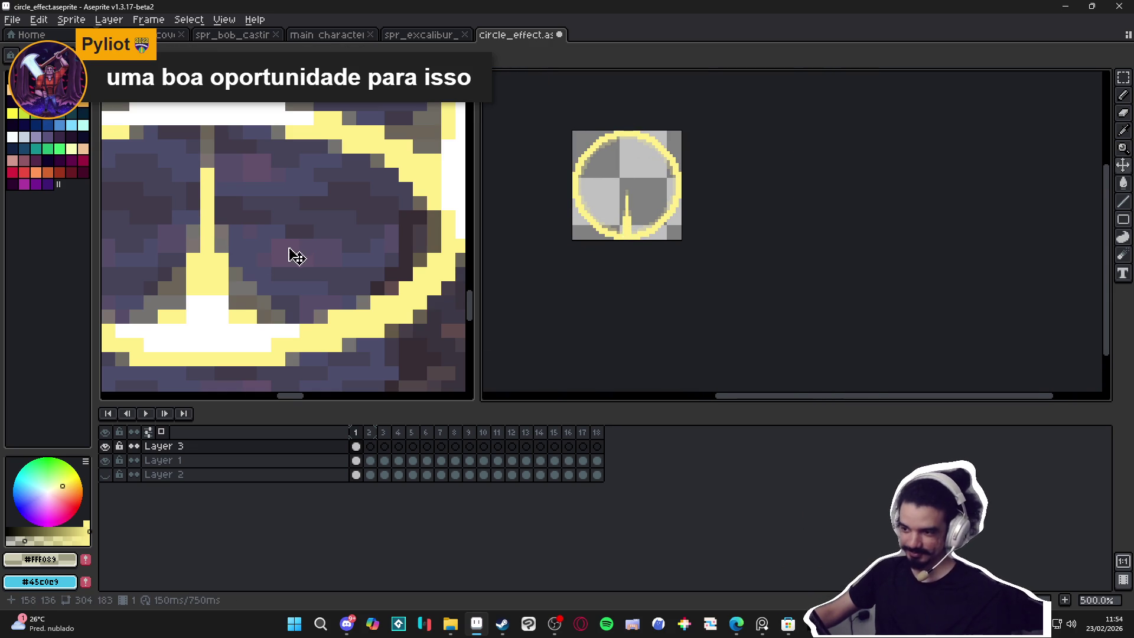
pyautogui.scroll(3, 223, 321)
pyautogui.scroll(4, 642, 242)
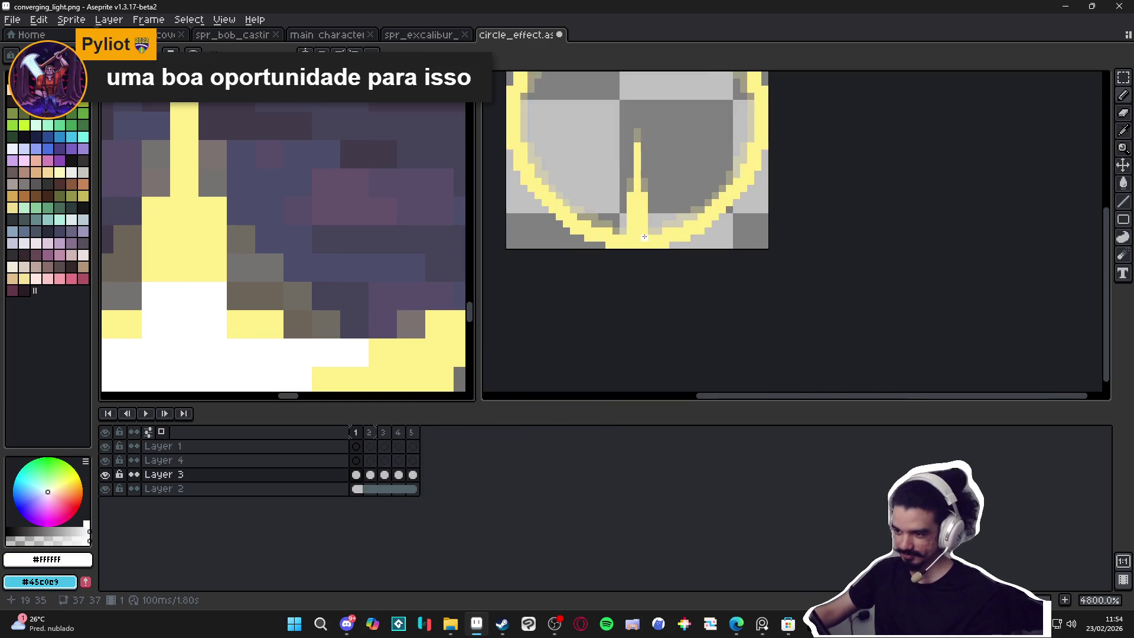
pyautogui.click(642, 242)
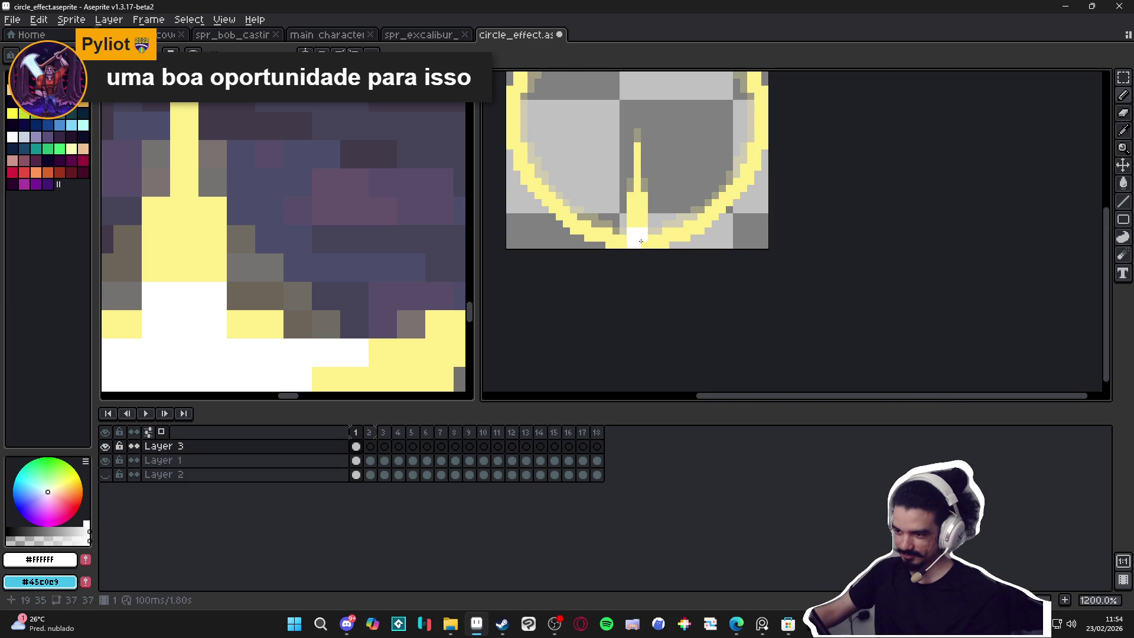
pyautogui.scroll(-3, 643, 239)
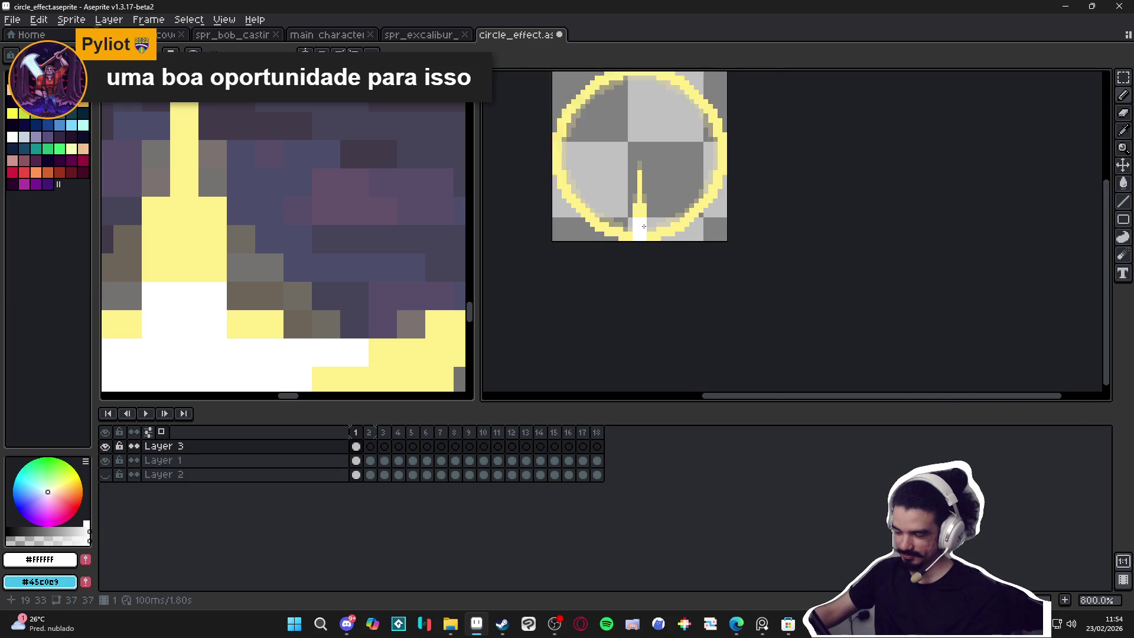
pyautogui.scroll(1, 649, 223)
pyautogui.hotkey('ctrl', 'd')
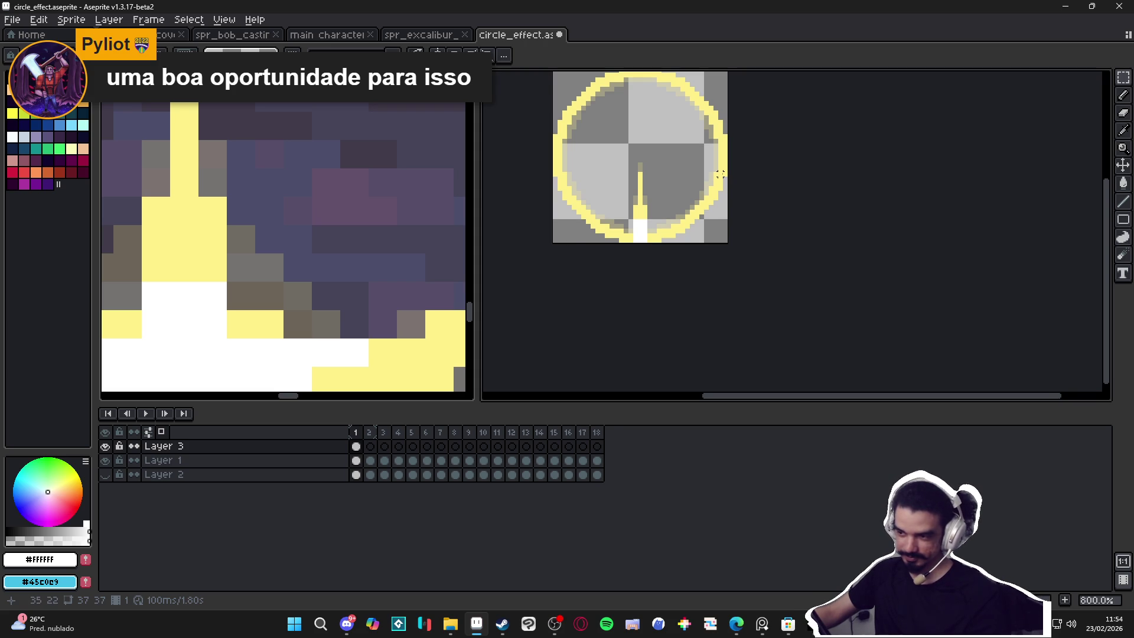
pyautogui.scroll(-3, 720, 178)
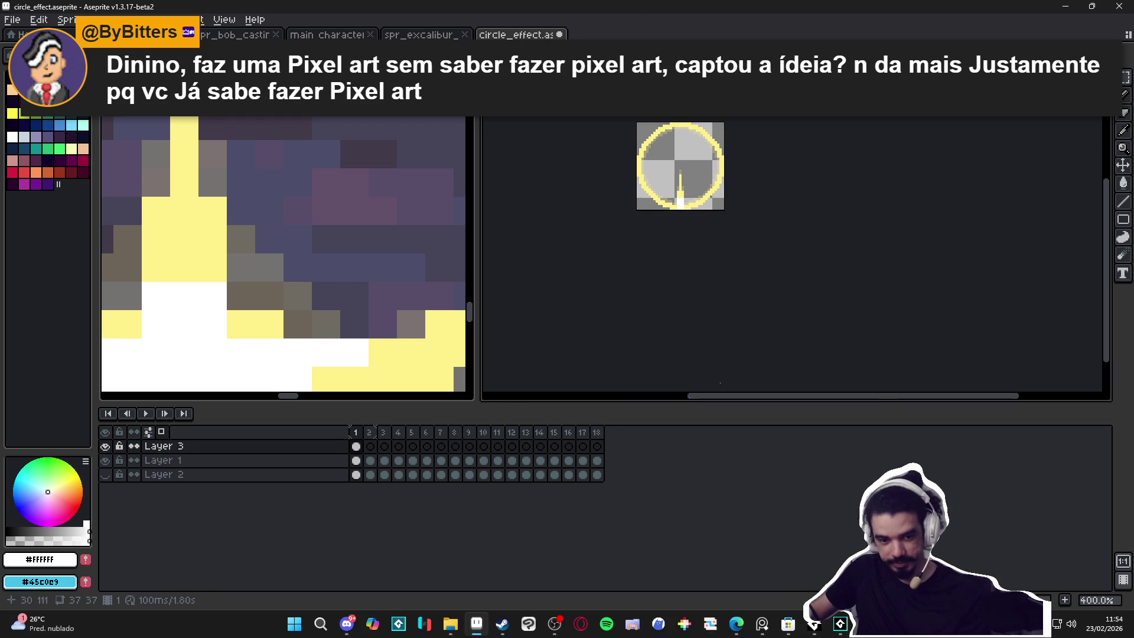
# Step: Pick the beam's yellow, add one pixel left of the beam base, then re-sample white
pyautogui.scroll(2, 670, 172)
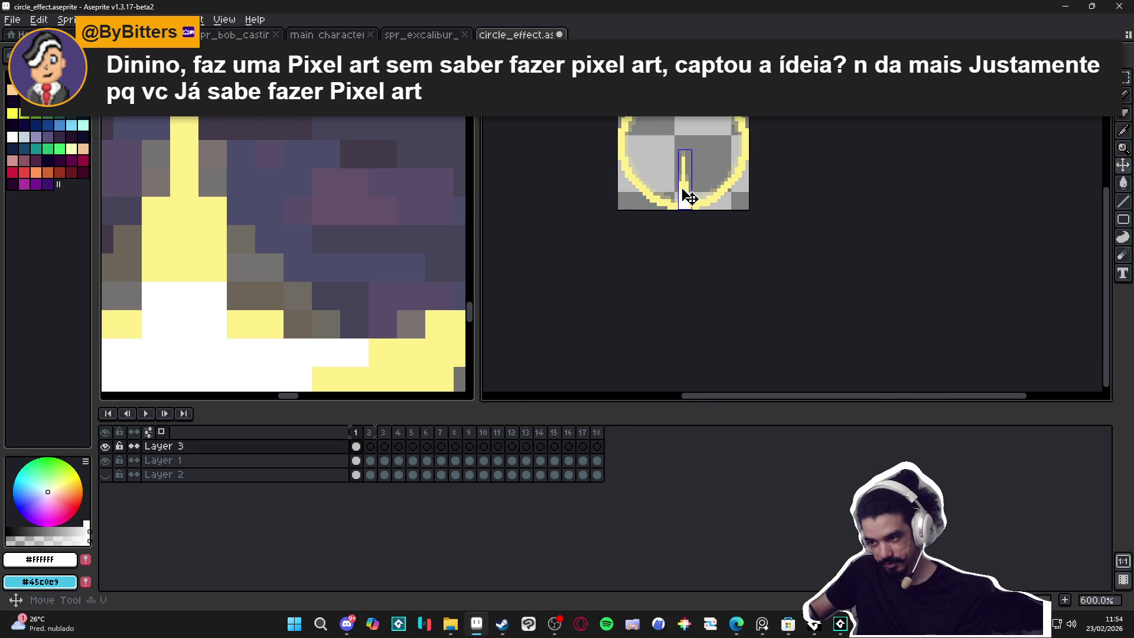
pyautogui.scroll(1, 681, 187)
pyautogui.scroll(1, 680, 187)
pyautogui.keyDown('alt'); pyautogui.click(687, 201); pyautogui.keyUp('alt')
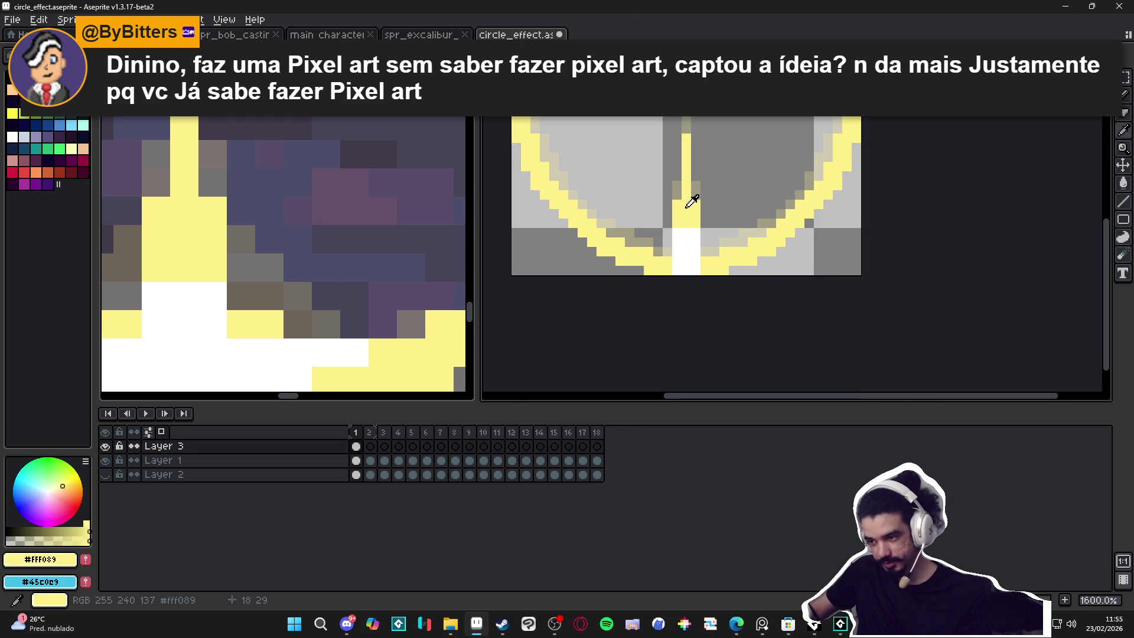
pyautogui.hotkey('ctrl', 'd')
pyautogui.click(670, 231)
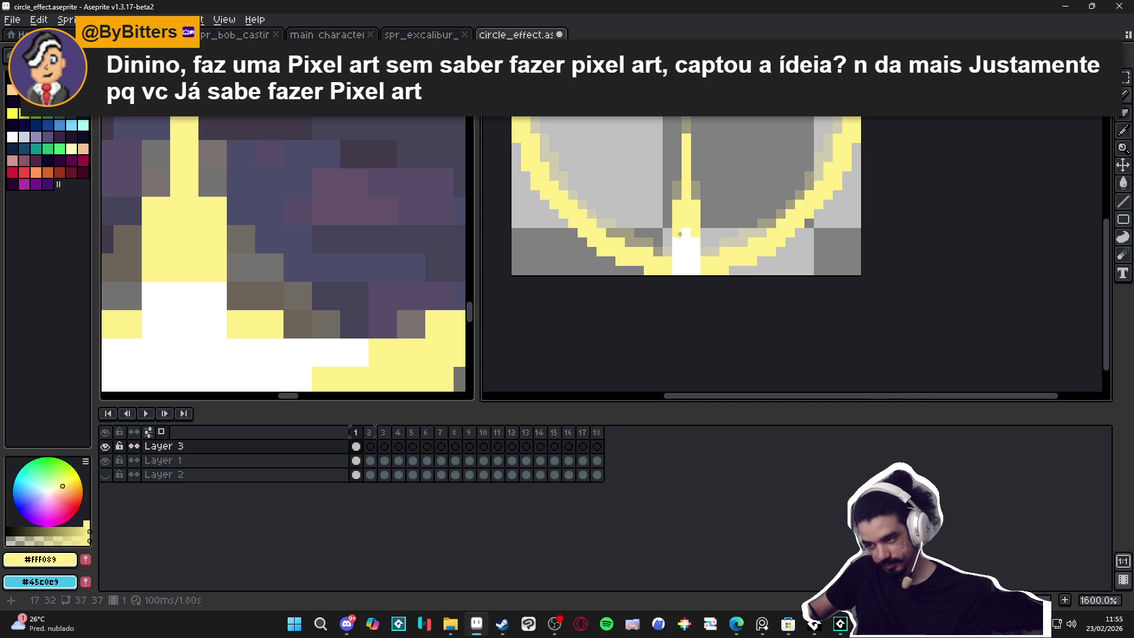
pyautogui.keyDown('alt'); pyautogui.click(686, 231); pyautogui.keyUp('alt')
pyautogui.scroll(-5, 689, 223)
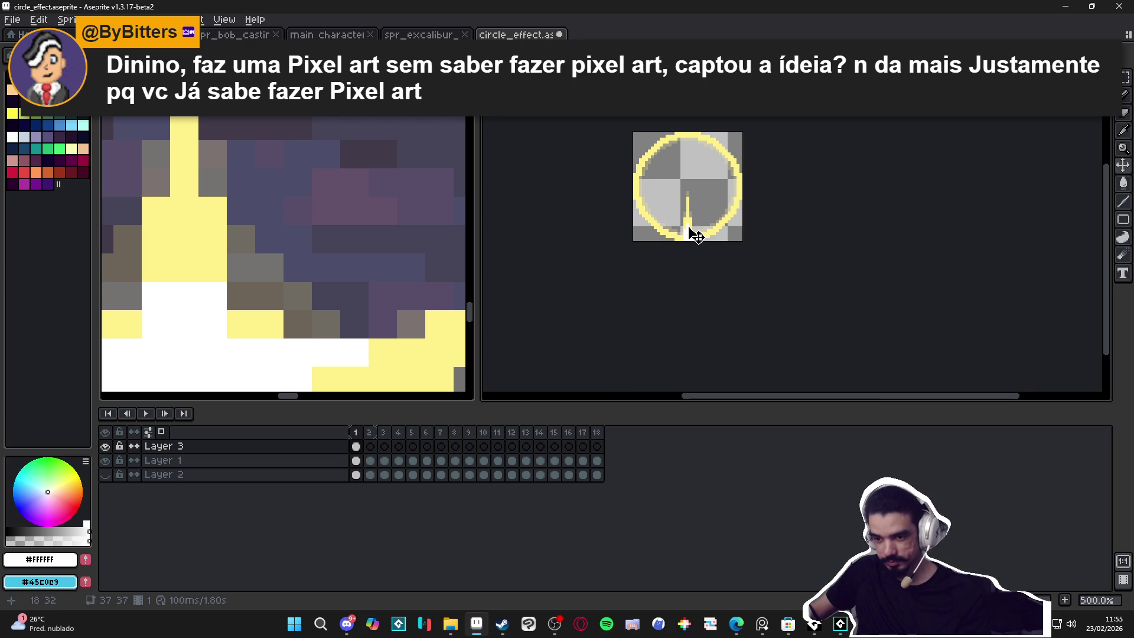
pyautogui.scroll(-5, 375, 258)
pyautogui.scroll(1, 694, 237)
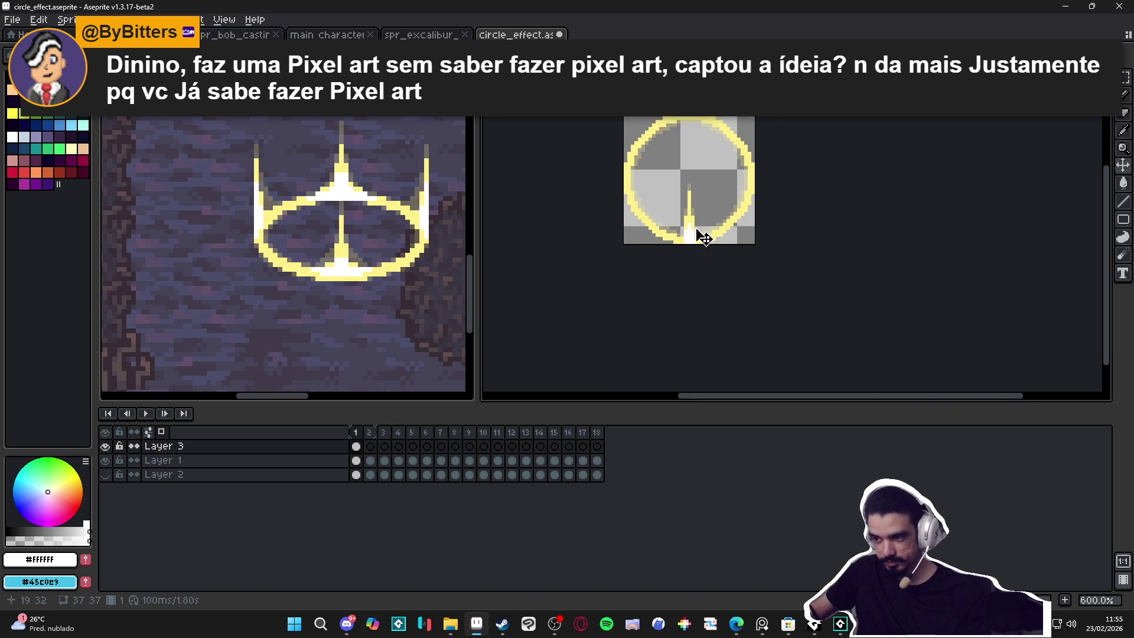
pyautogui.scroll(1, 694, 237)
pyautogui.press('m')
pyautogui.scroll(-3, 688, 237)
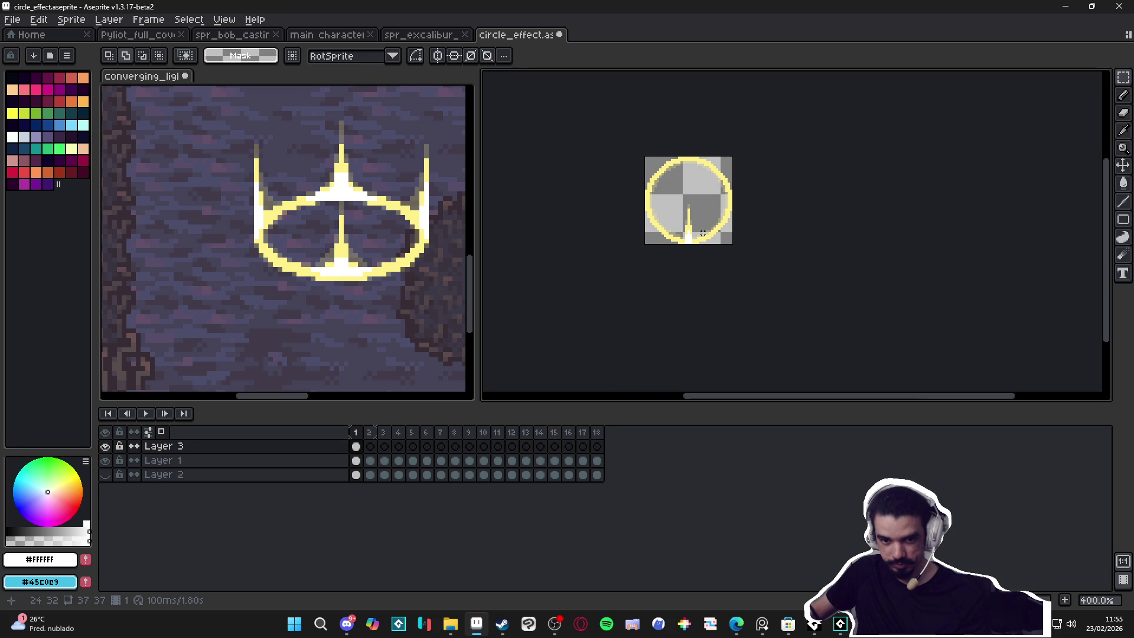
# Step: Hide the light beam on Layer 3 so only the ring is visible
pyautogui.click(106, 447)
pyautogui.click(107, 447)
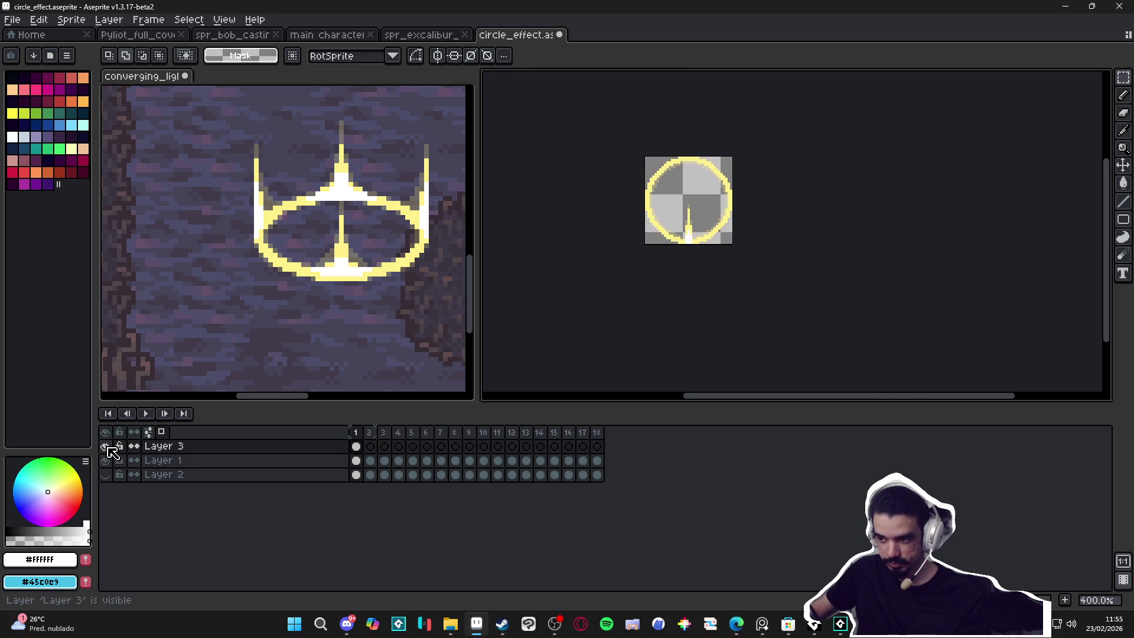
pyautogui.click(106, 447)
pyautogui.click(105, 447)
pyautogui.click(106, 447)
pyautogui.click(105, 447)
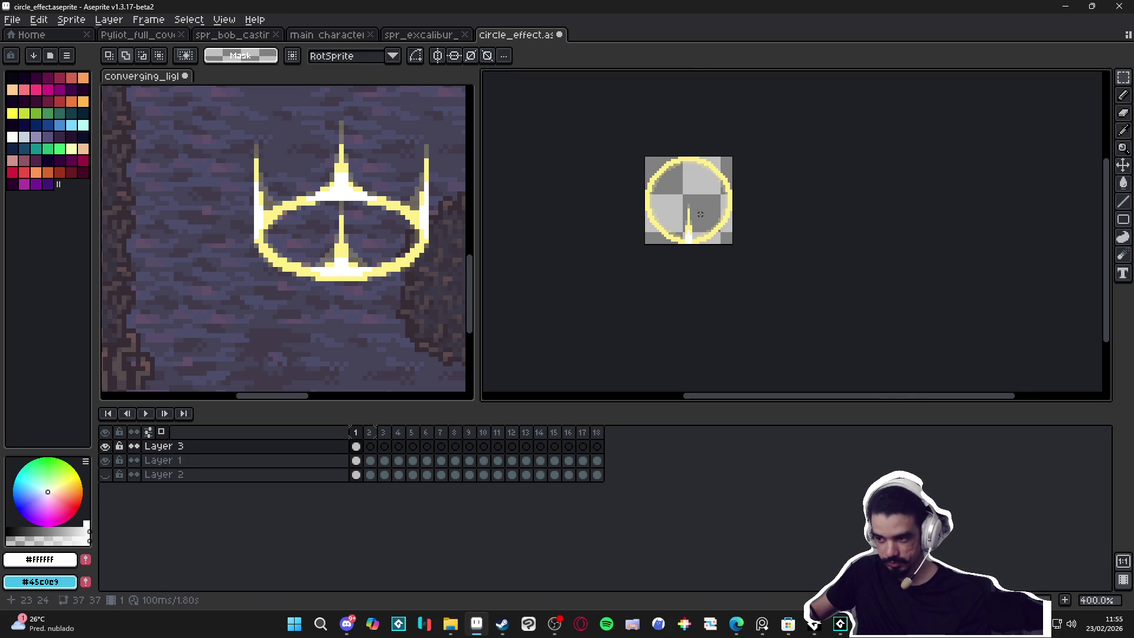
pyautogui.scroll(1, 688, 224)
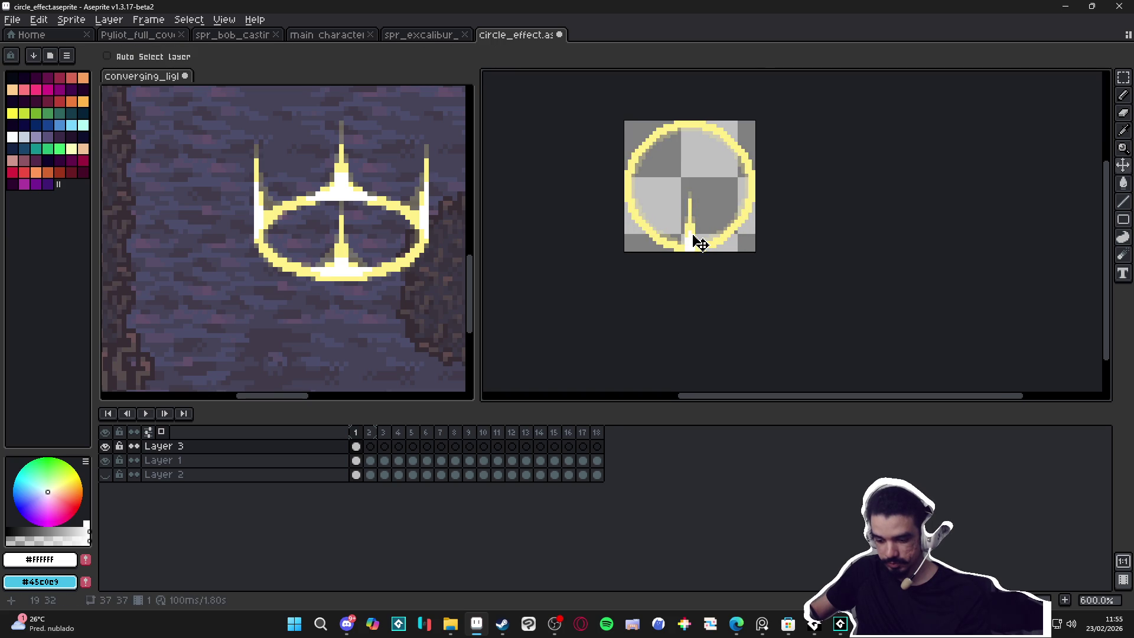
pyautogui.keyDown('ctrl'); pyautogui.click(673, 253); pyautogui.keyUp('ctrl')
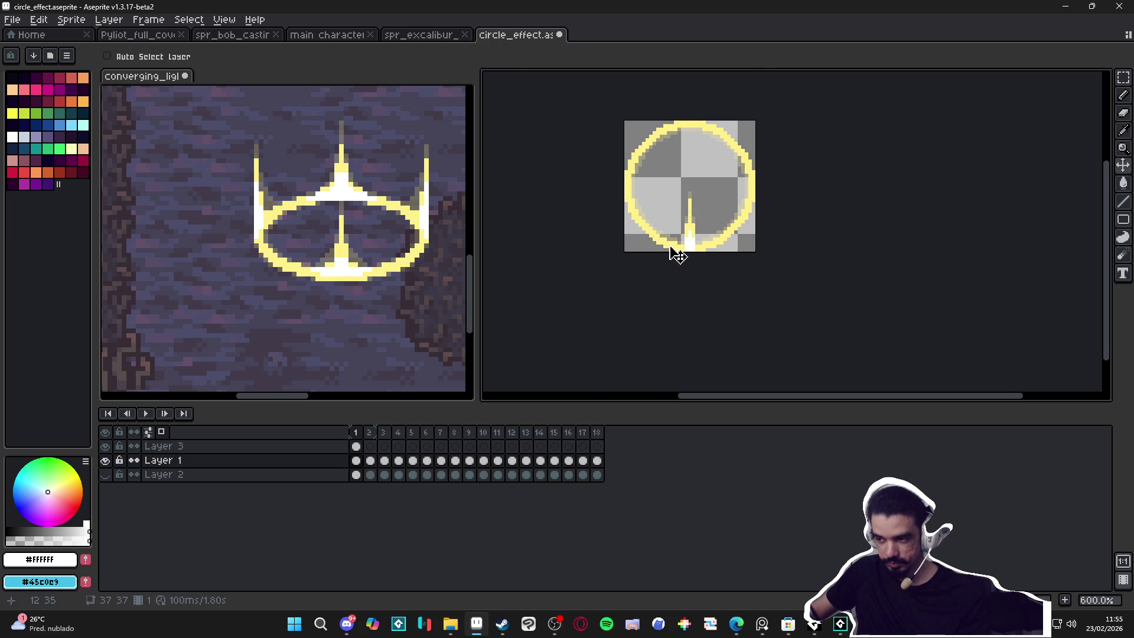
pyautogui.click(105, 446)
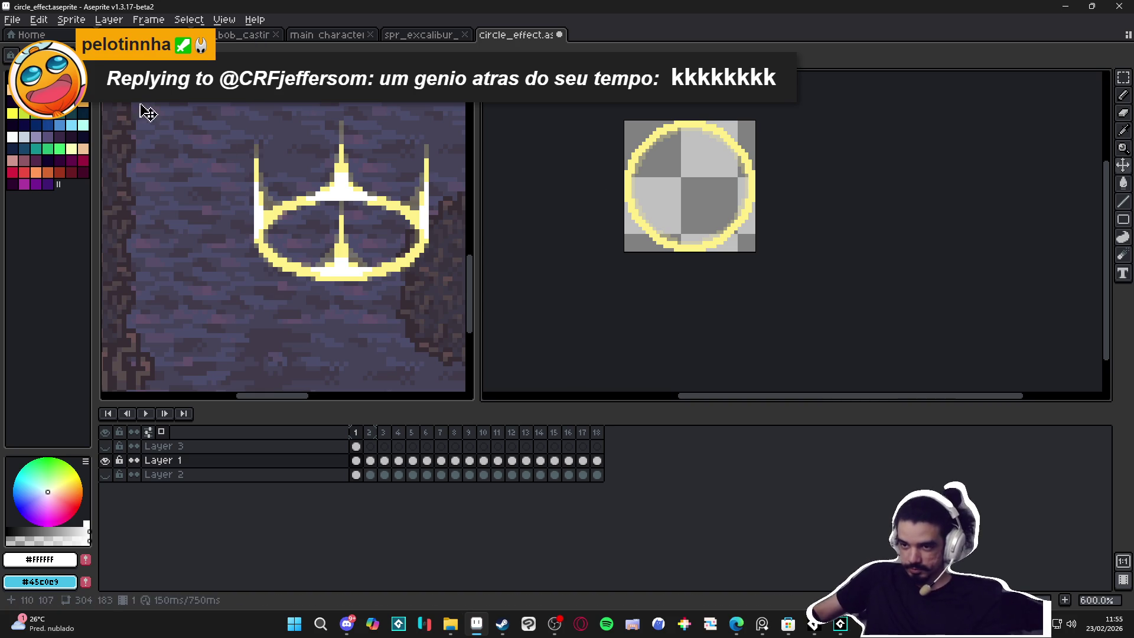
# Step: Save the ring as circle_effect.gif, then hide Layer 1 and show Layer 3's beam
pyautogui.click(12, 19)
pyautogui.click(35, 94)
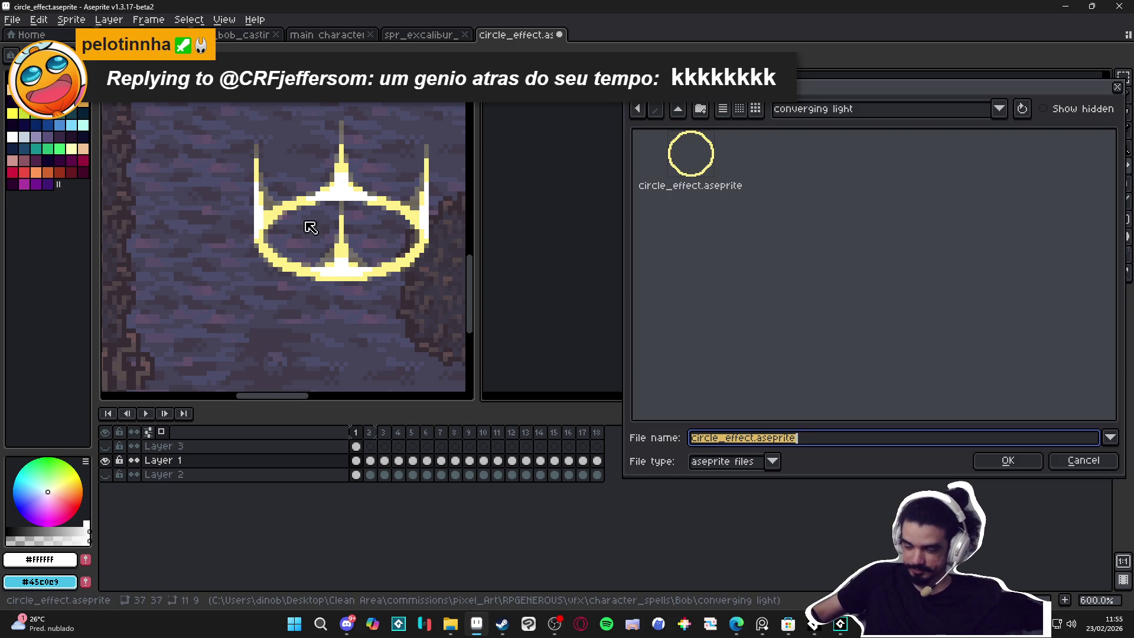
pyautogui.click(725, 467)
pyautogui.click(726, 326)
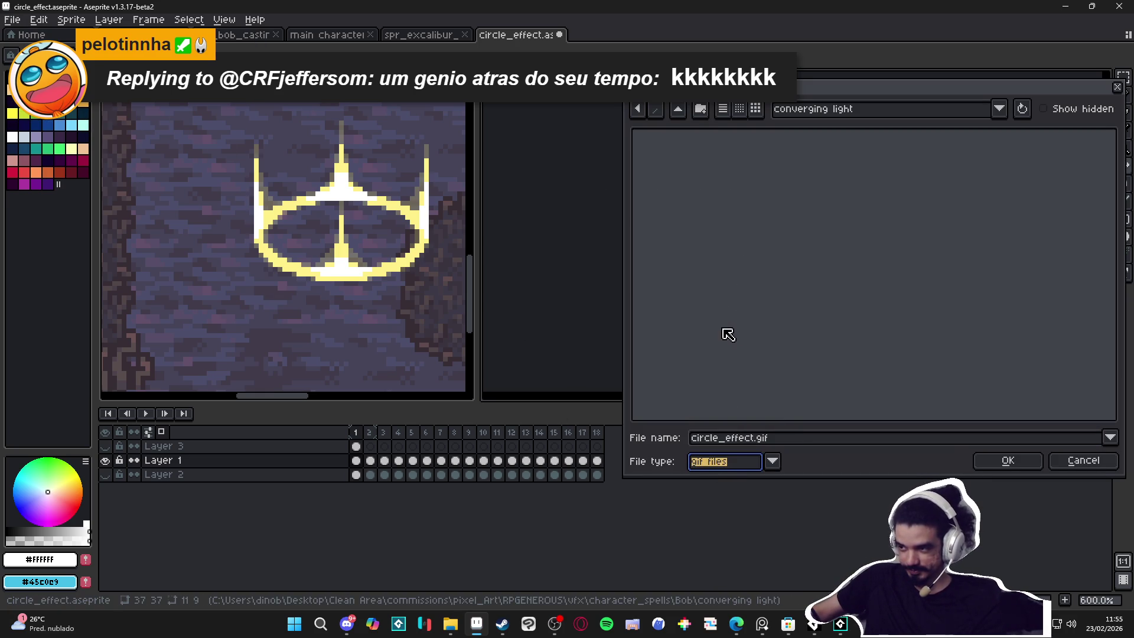
pyautogui.click(1018, 464)
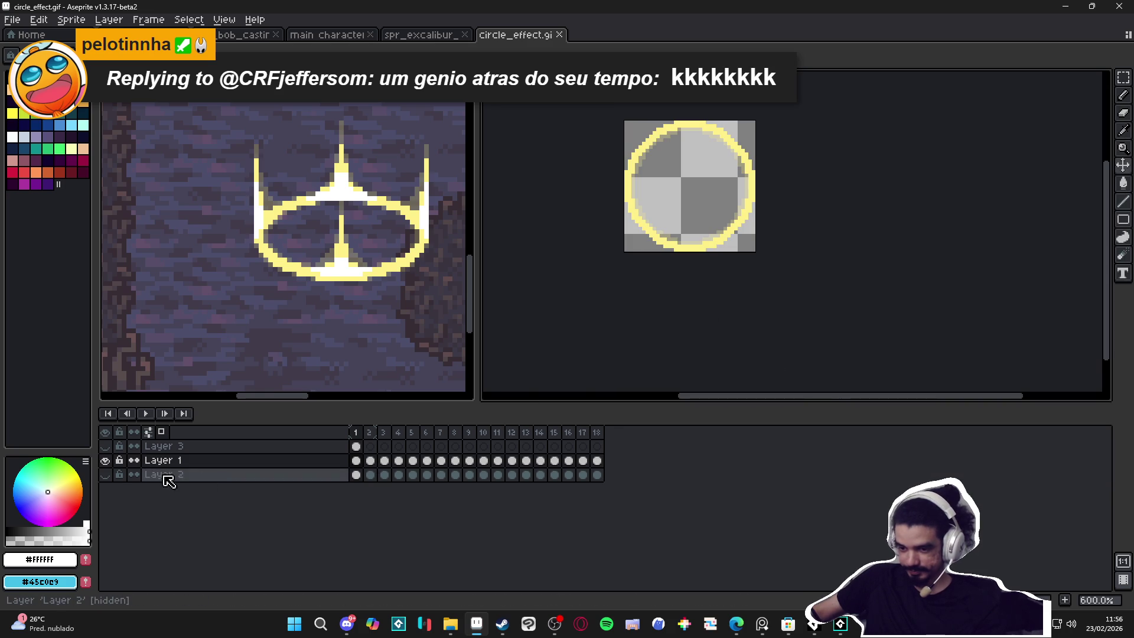
pyautogui.click(105, 460)
pyautogui.click(105, 445)
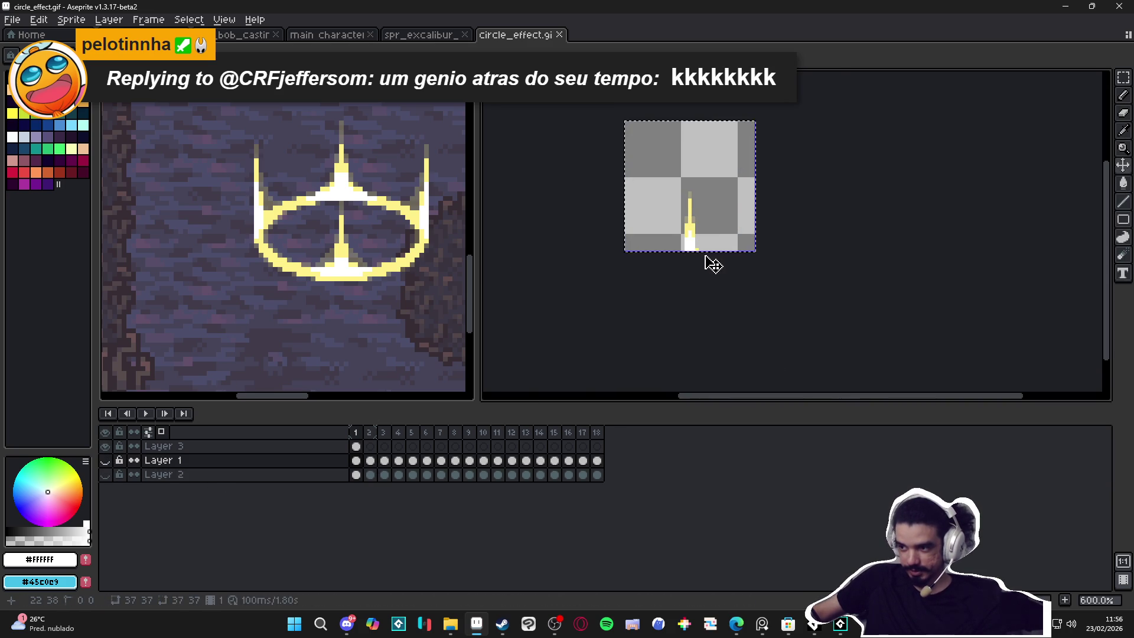
# Step: Erase the stray yellow pixel beside the light beam
pyautogui.scroll(5, 714, 261)
pyautogui.hotkey('ctrl', 'a')
pyautogui.scroll(2, 708, 254)
pyautogui.hotkey('ctrl', 'd')
pyautogui.press('e')
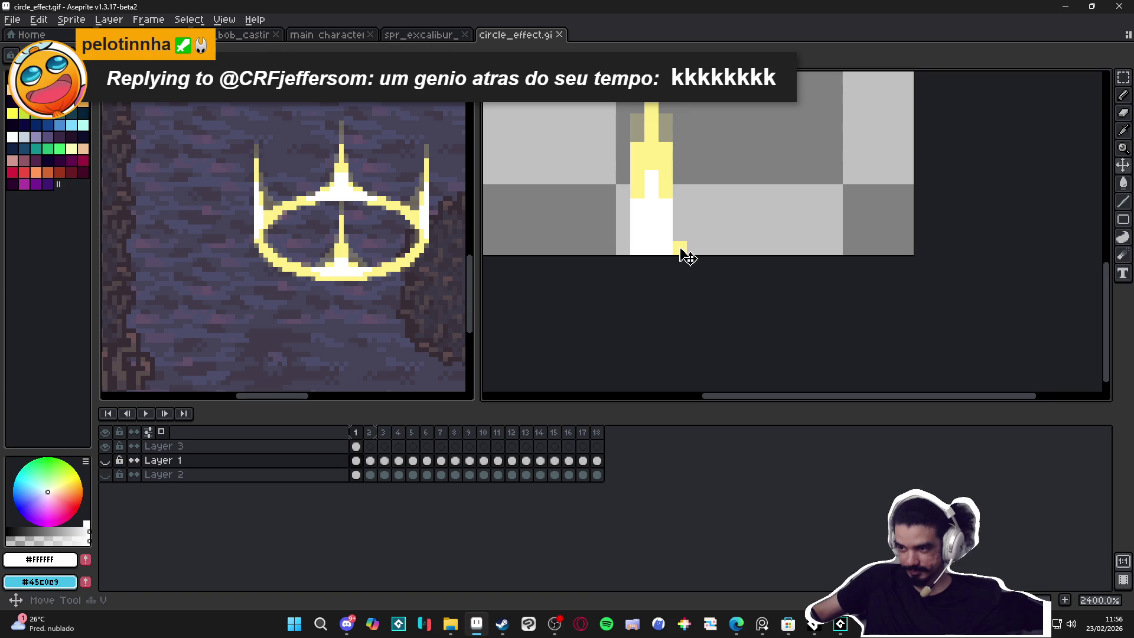
pyautogui.press('Up')
pyautogui.click(674, 241)
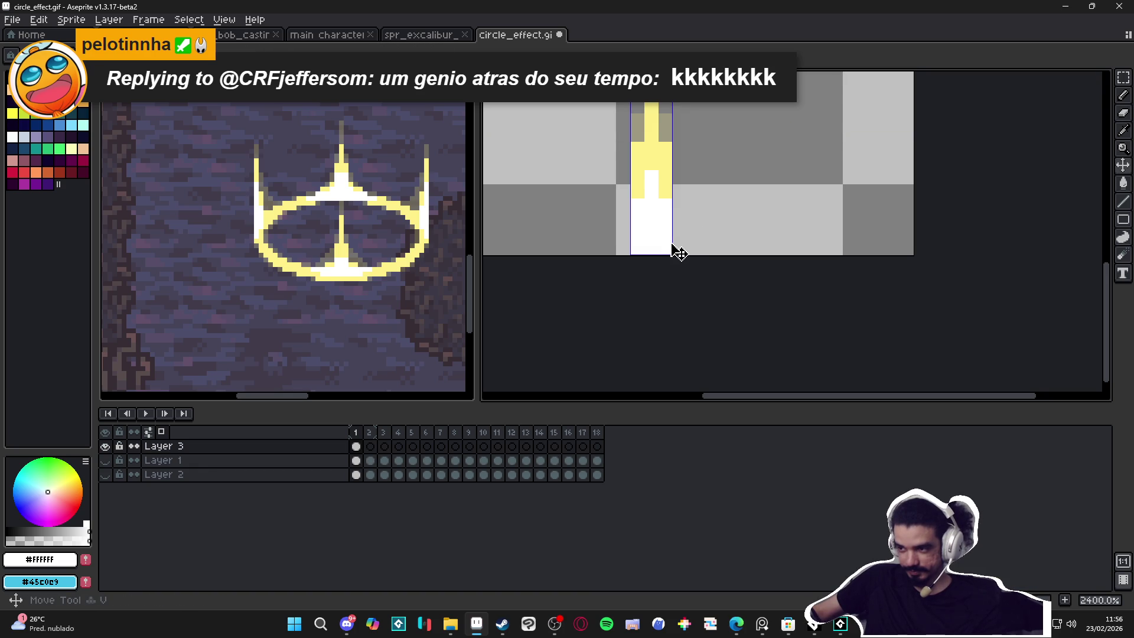
pyautogui.scroll(-5, 662, 247)
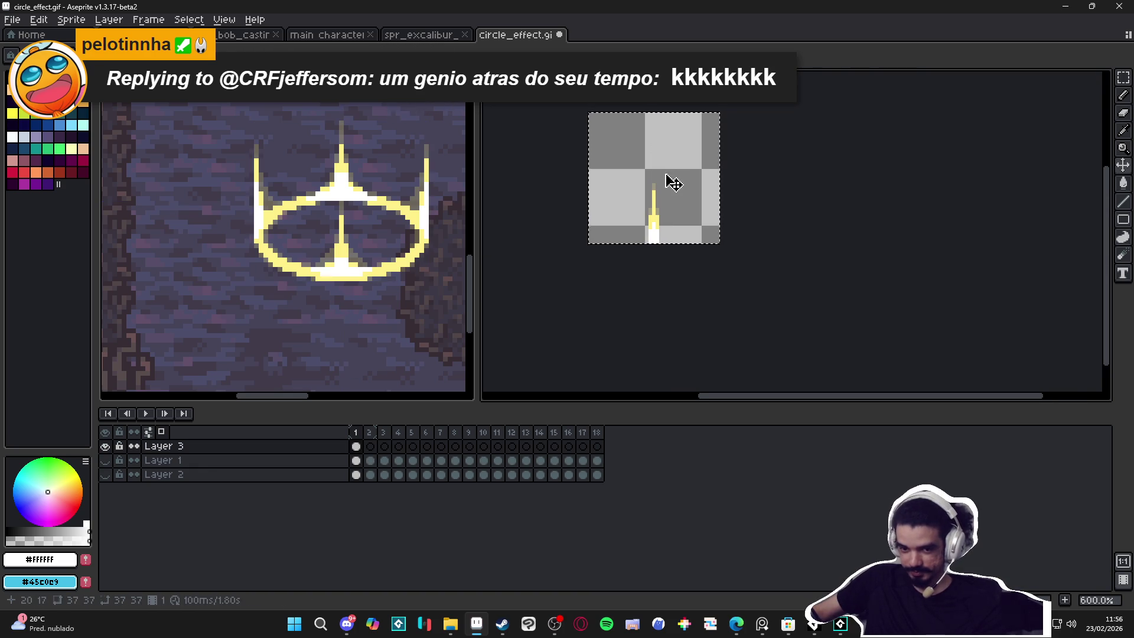
pyautogui.scroll(2, 656, 225)
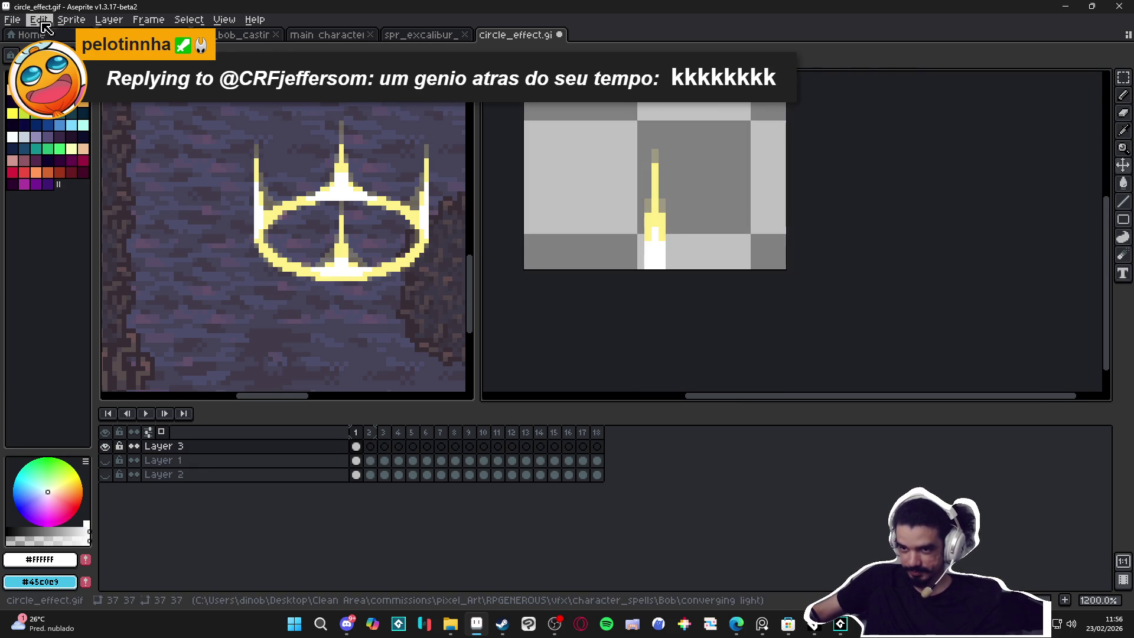
# Step: Put the beam in a new sprite and trim it down to the beam
pyautogui.click(13, 21)
pyautogui.click(27, 36)
pyautogui.click(531, 433)
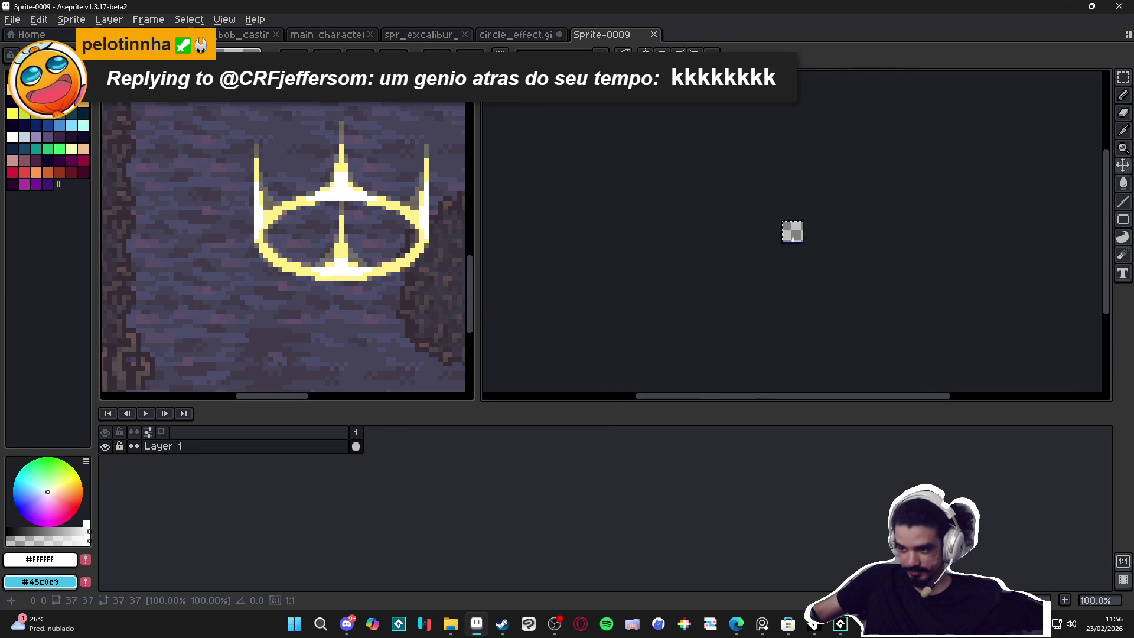
pyautogui.scroll(2, 851, 245)
pyautogui.click(71, 20)
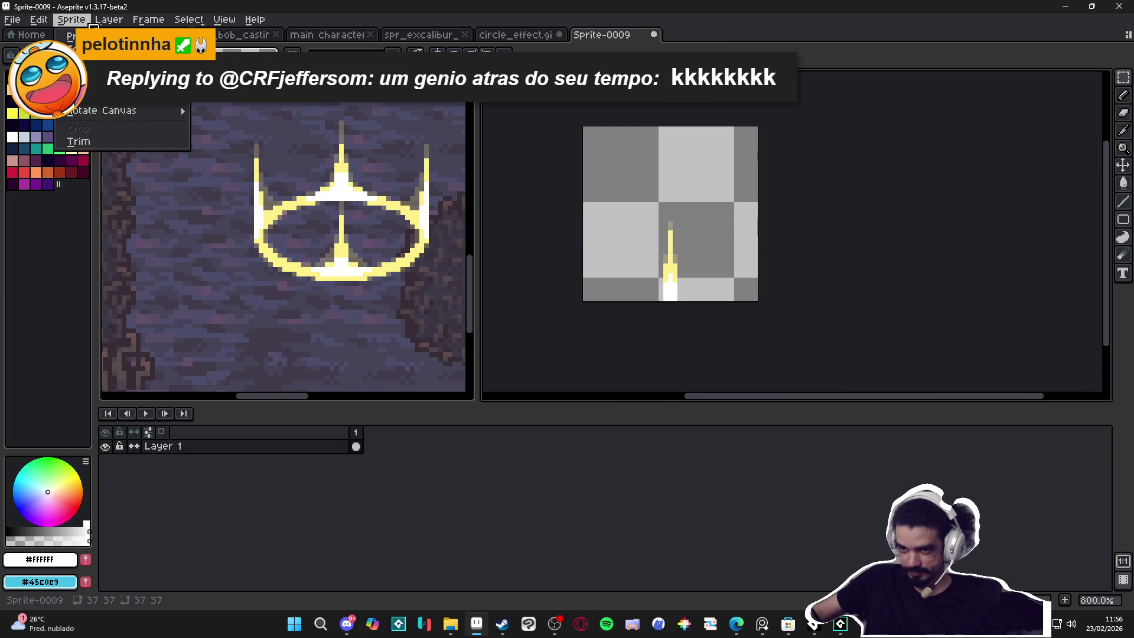
pyautogui.click(108, 147)
# Step: Save the beam sprite as spr_convergin_light_ray.png
pyautogui.click(13, 19)
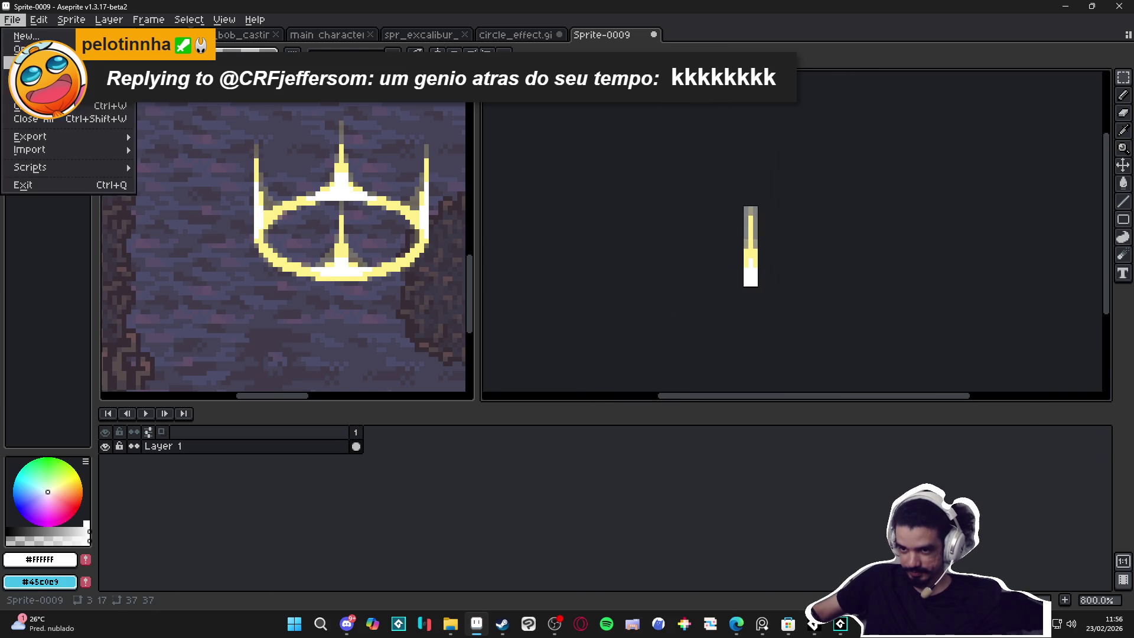
pyautogui.click(22, 49)
pyautogui.click(724, 463)
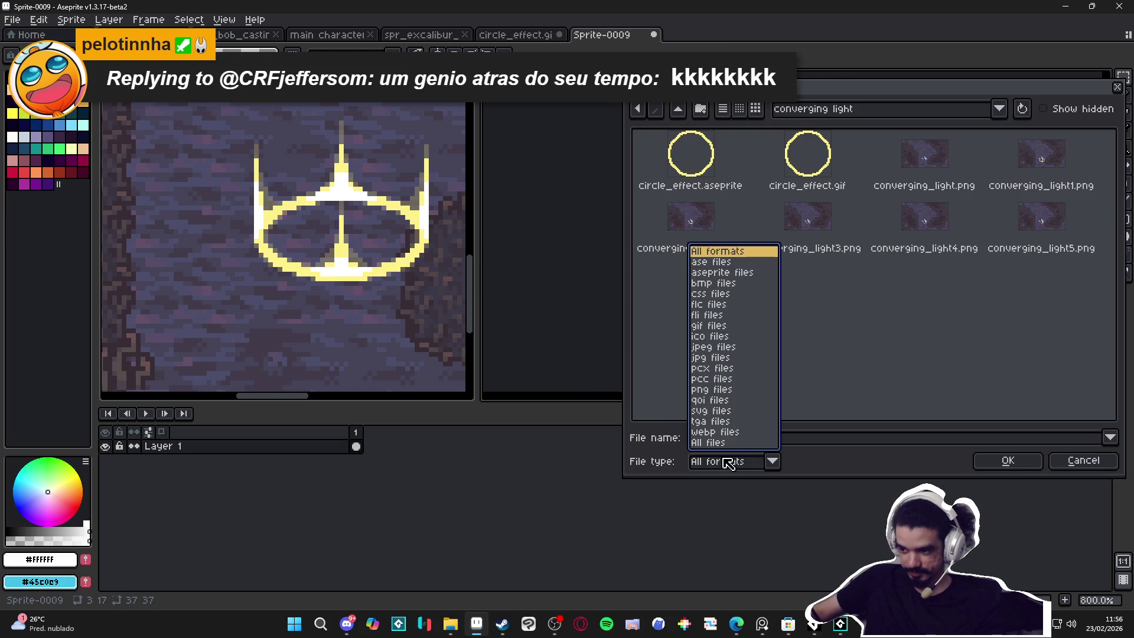
pyautogui.click(716, 389)
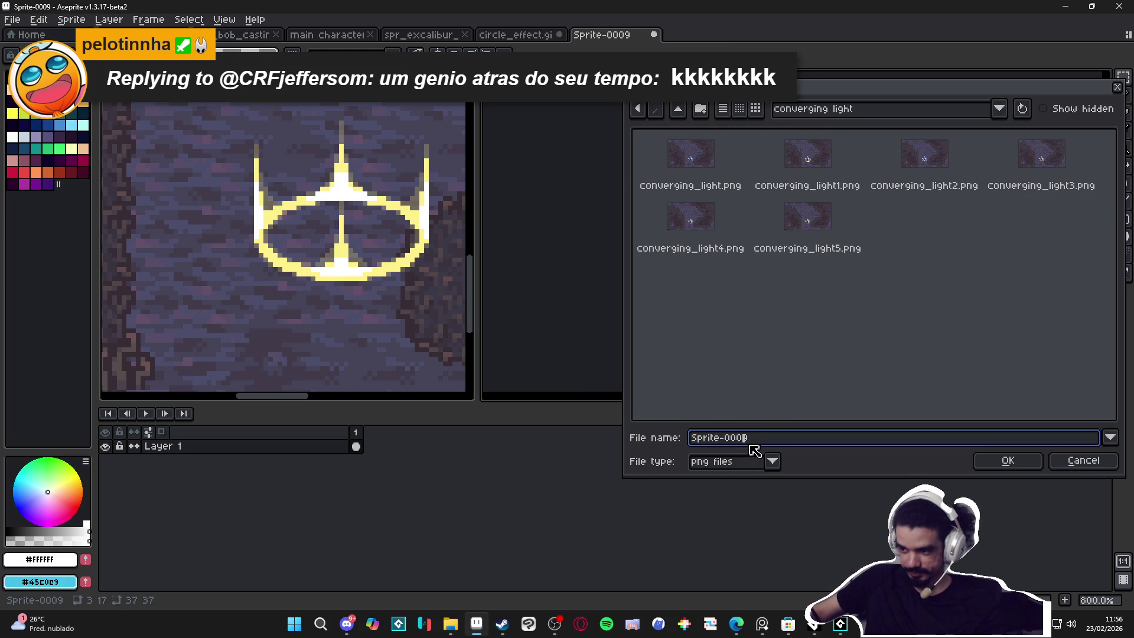
pyautogui.write('spr_')
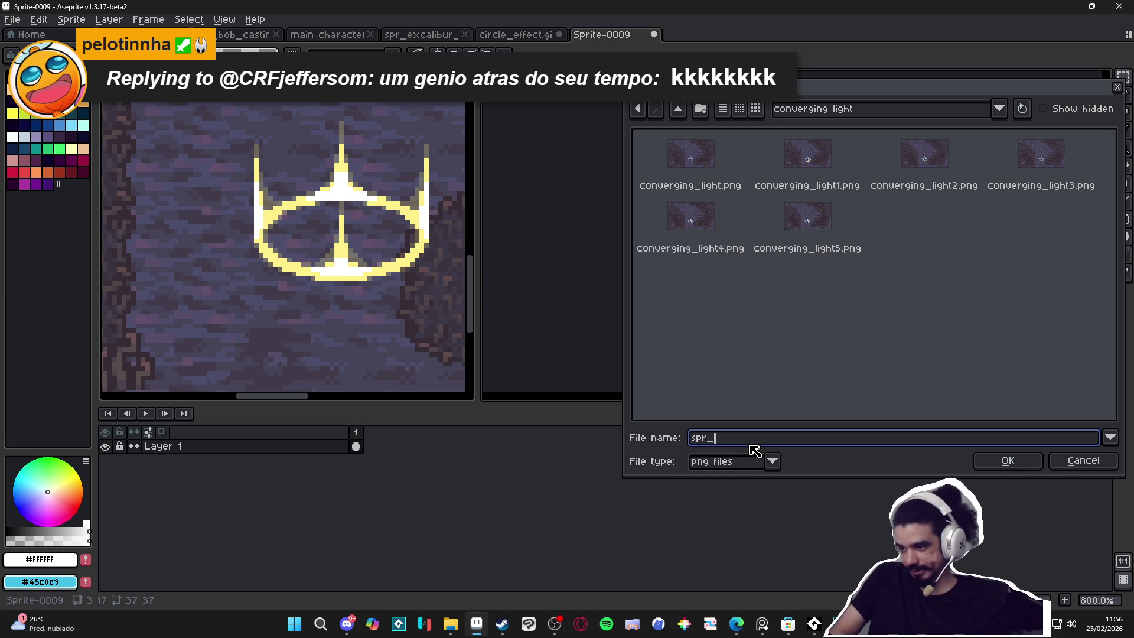
pyautogui.write('convergin_')
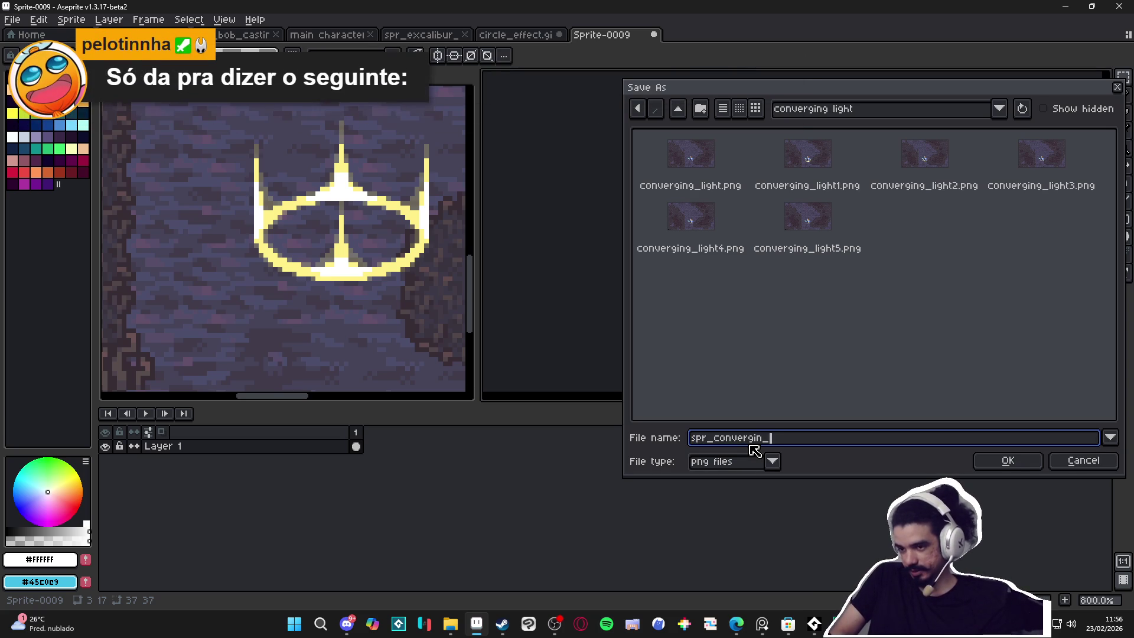
pyautogui.write('light_r')
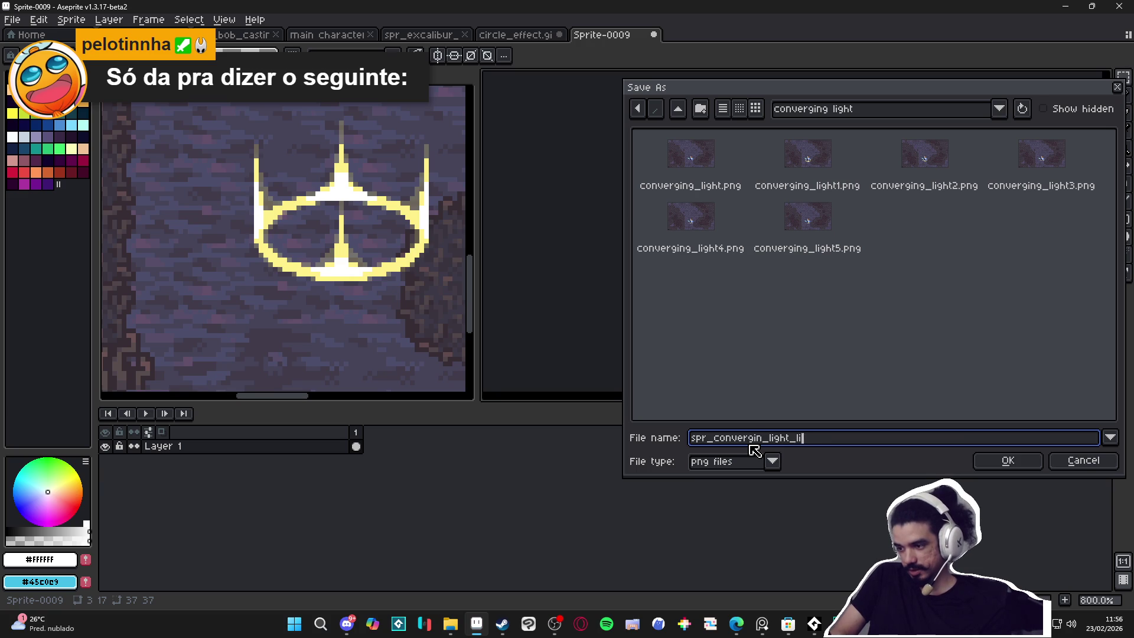
pyautogui.write('ay')
pyautogui.press('Return')
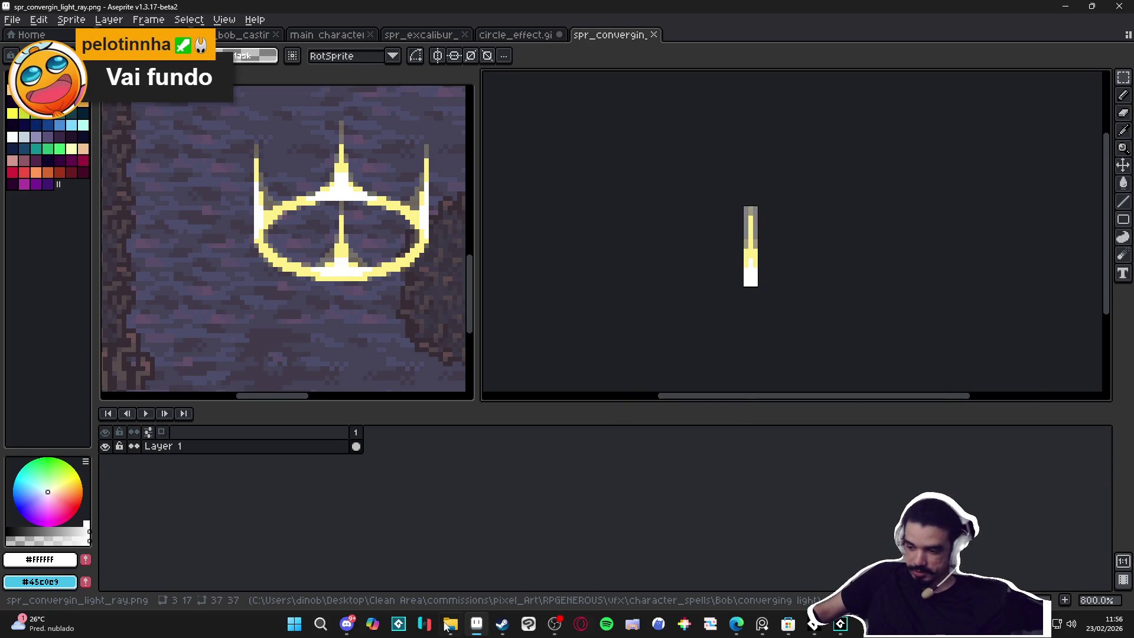
# Step: Open the recent project Minecraft_5_plus_2023 in GameMaker
pyautogui.click(845, 627)
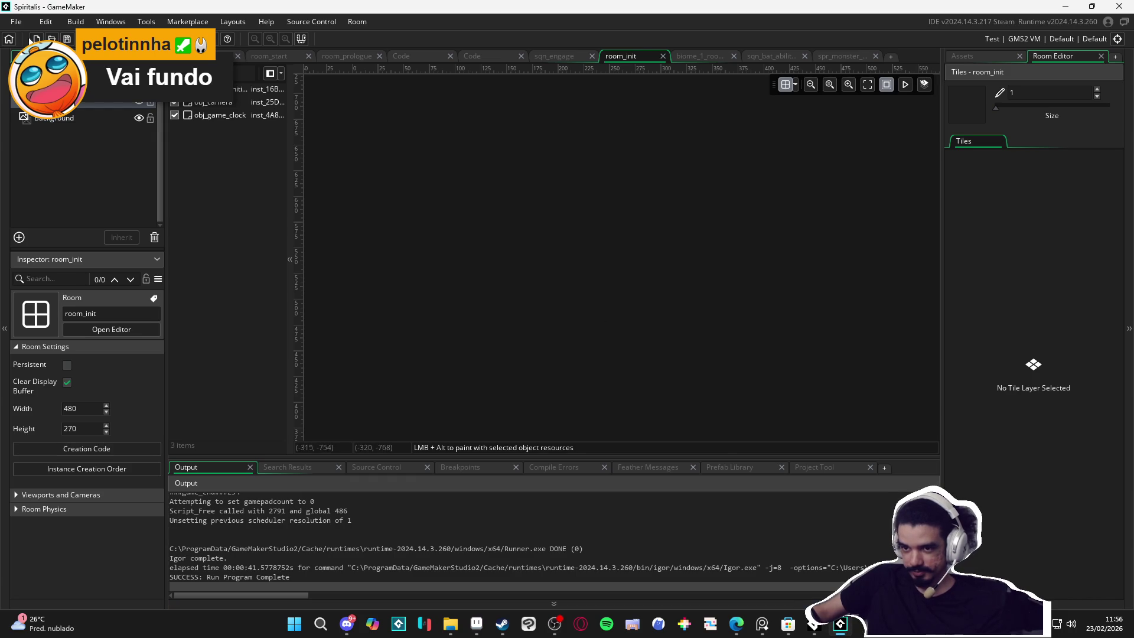
pyautogui.click(16, 22)
pyautogui.moveTo(23, 70)
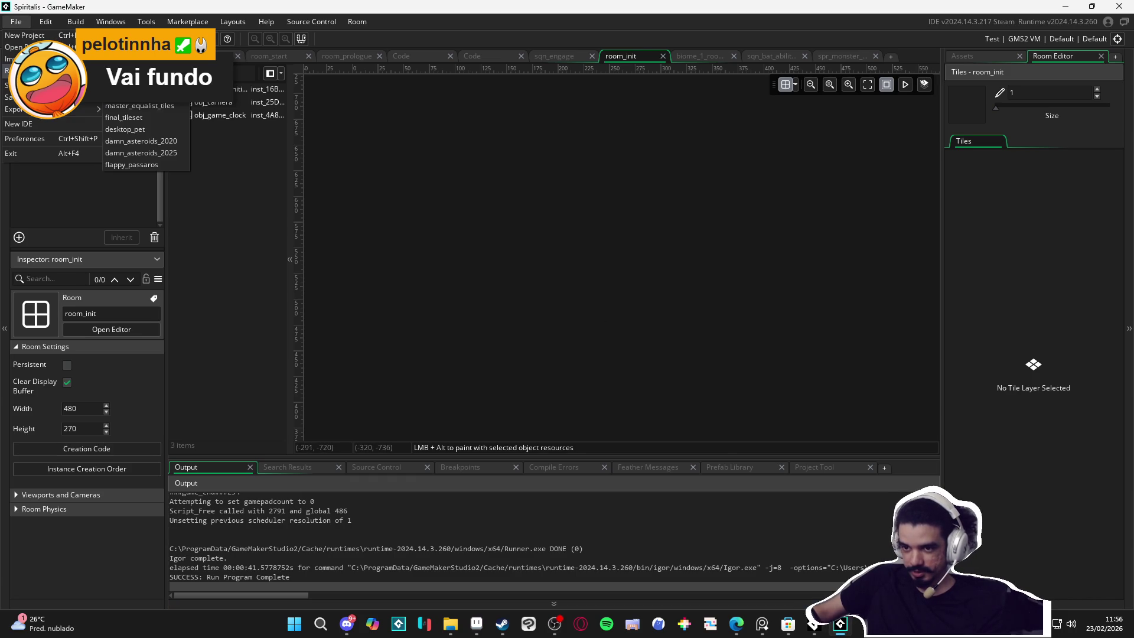
pyautogui.click(161, 93)
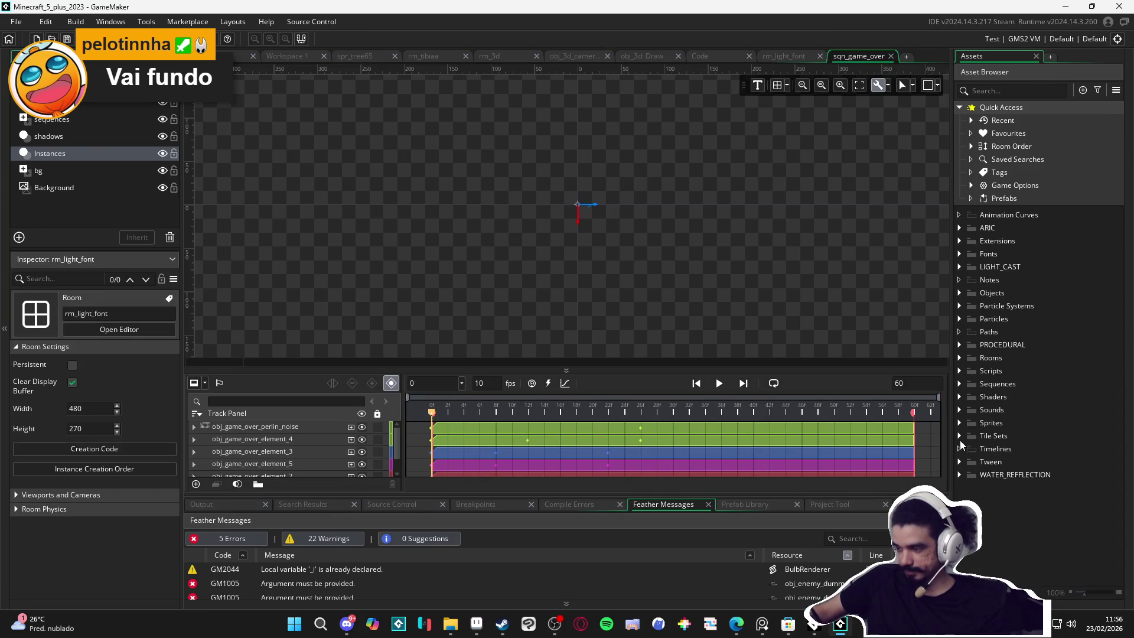
# Step: Create a group folder named sprite_creation inside Sprites
pyautogui.click(959, 423)
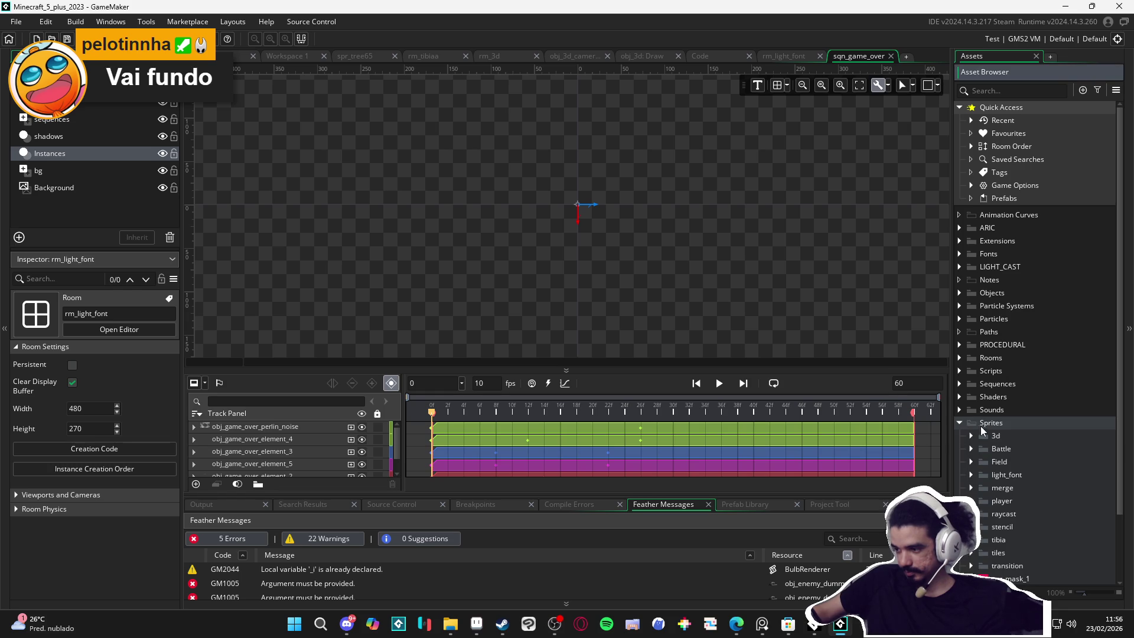
pyautogui.rightClick(980, 427)
pyautogui.click(1040, 341)
pyautogui.write('sprite')
pyautogui.press('BackSpace')
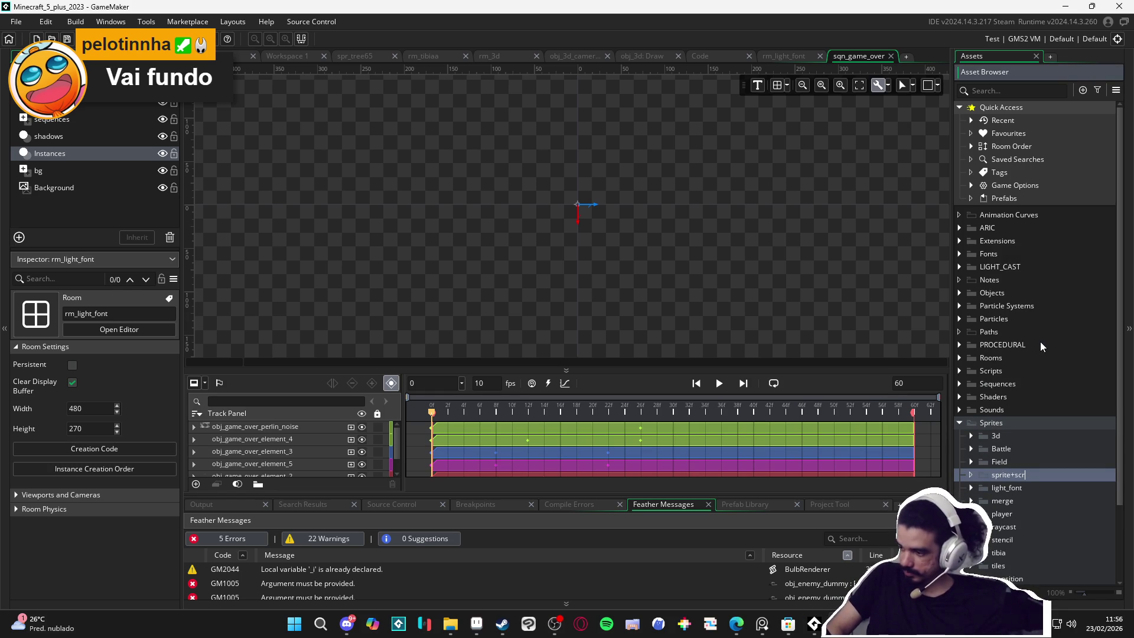
pyautogui.write('e_screat')
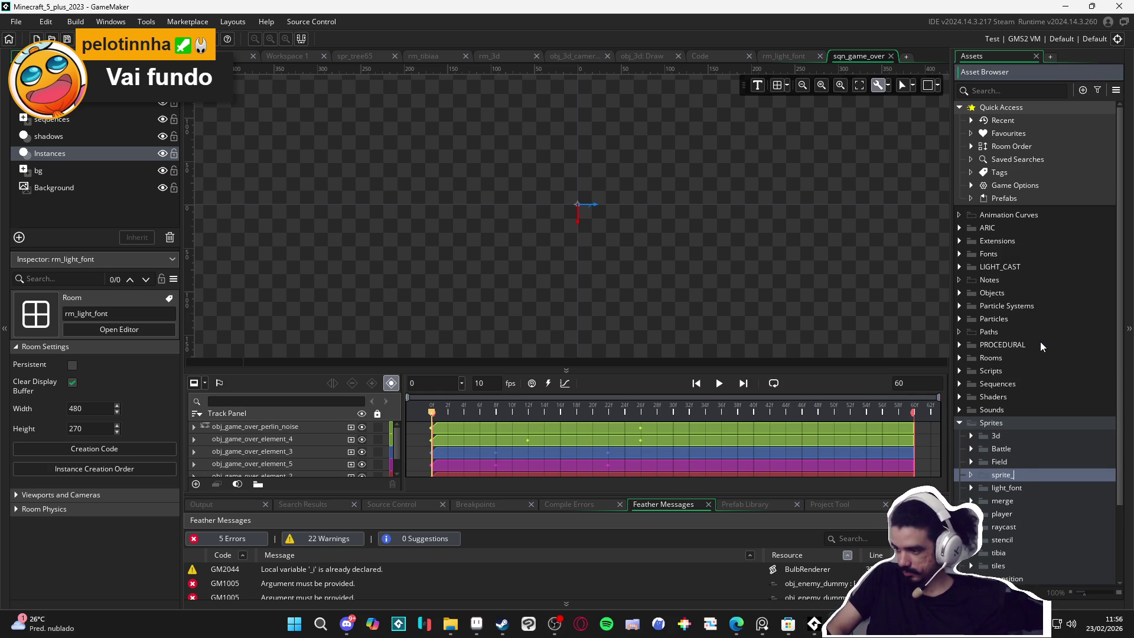
pyautogui.press('BackSpace')
pyautogui.press('BackSpace')
pyautogui.press('BackSpace')
pyautogui.write('creation')
pyautogui.press('Return')
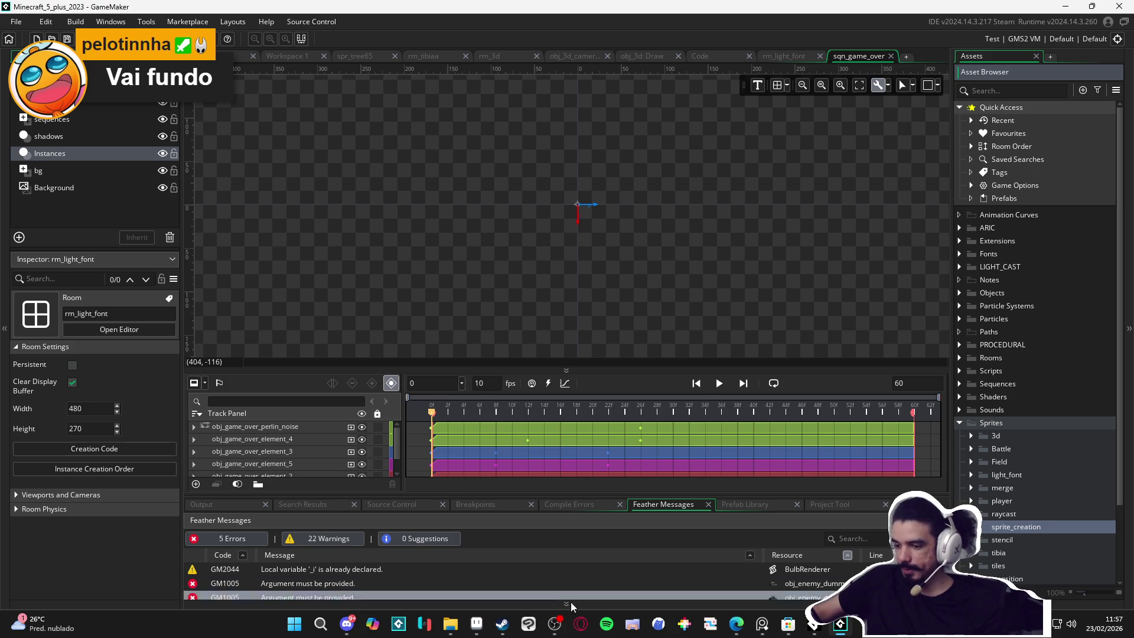
pyautogui.scroll(-3, 978, 489)
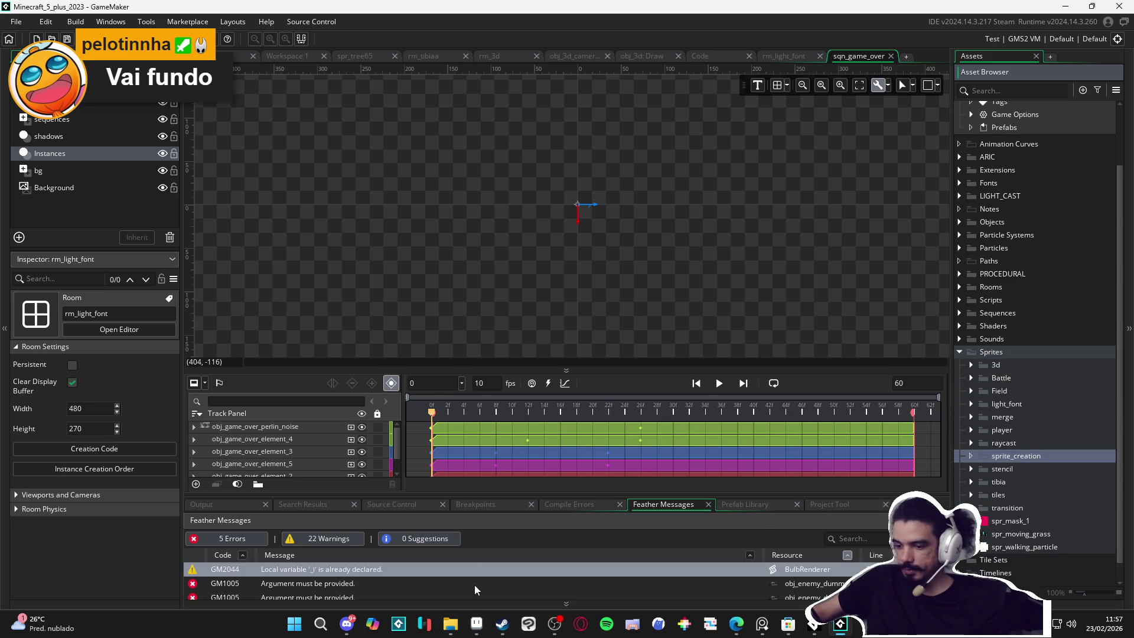
pyautogui.click(450, 624)
# Step: Go to character_spells > Bob > converging light and drag both images into sprite_creation
pyautogui.click(425, 382)
pyautogui.click(764, 33)
pyautogui.click(825, 178)
pyautogui.click(694, 33)
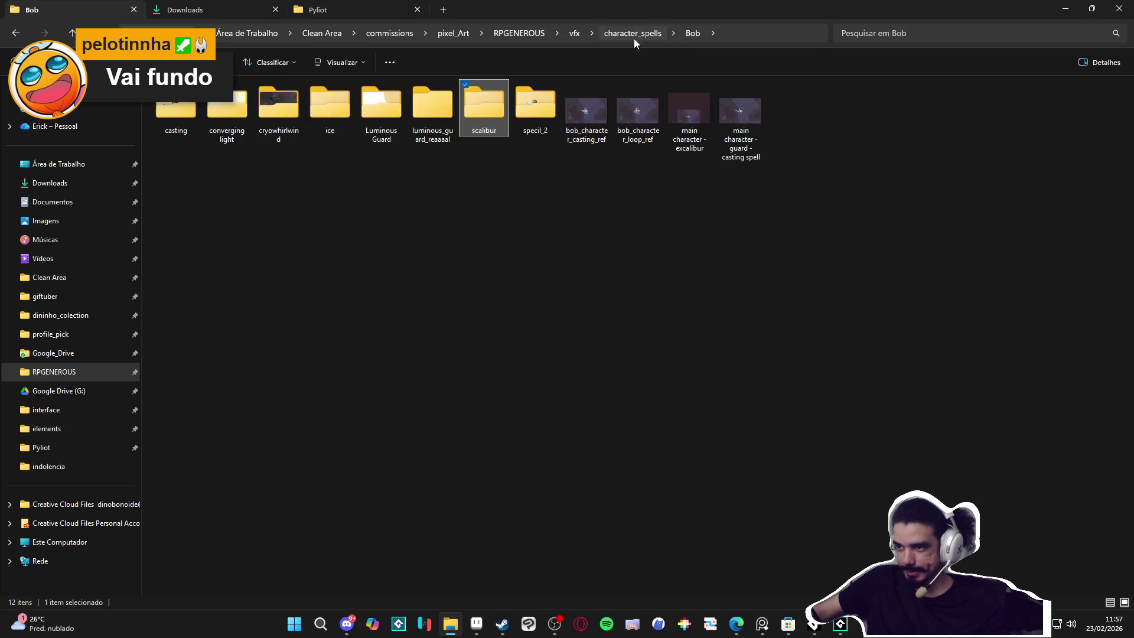
pyautogui.click(633, 34)
pyautogui.doubleClick(238, 153)
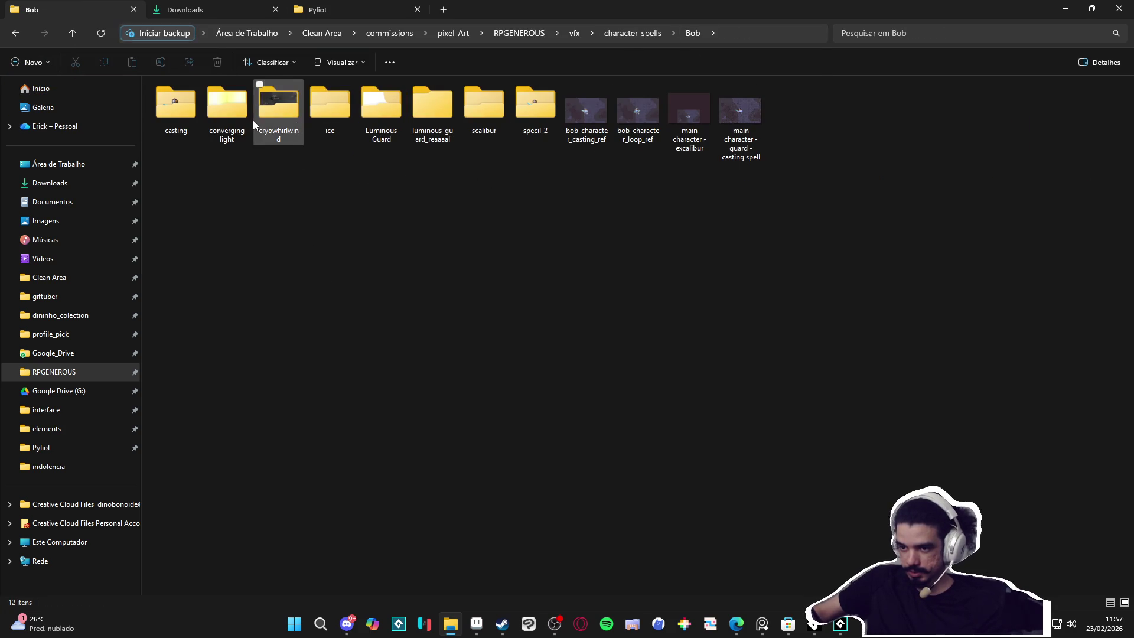
pyautogui.doubleClick(236, 116)
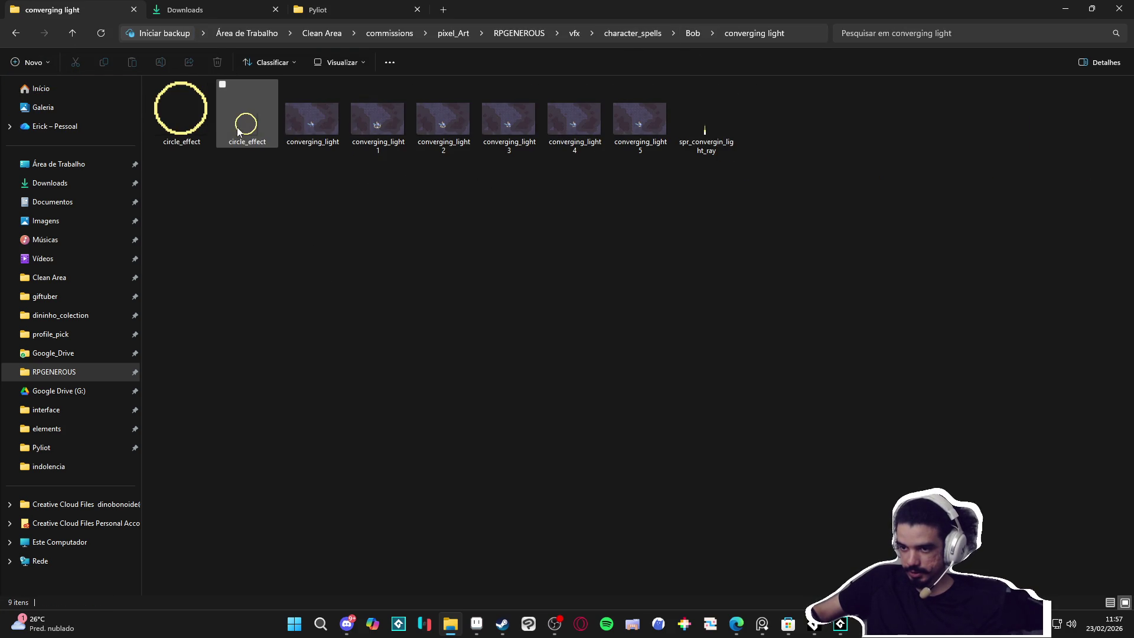
pyautogui.hotkey('alt', 'Tab')
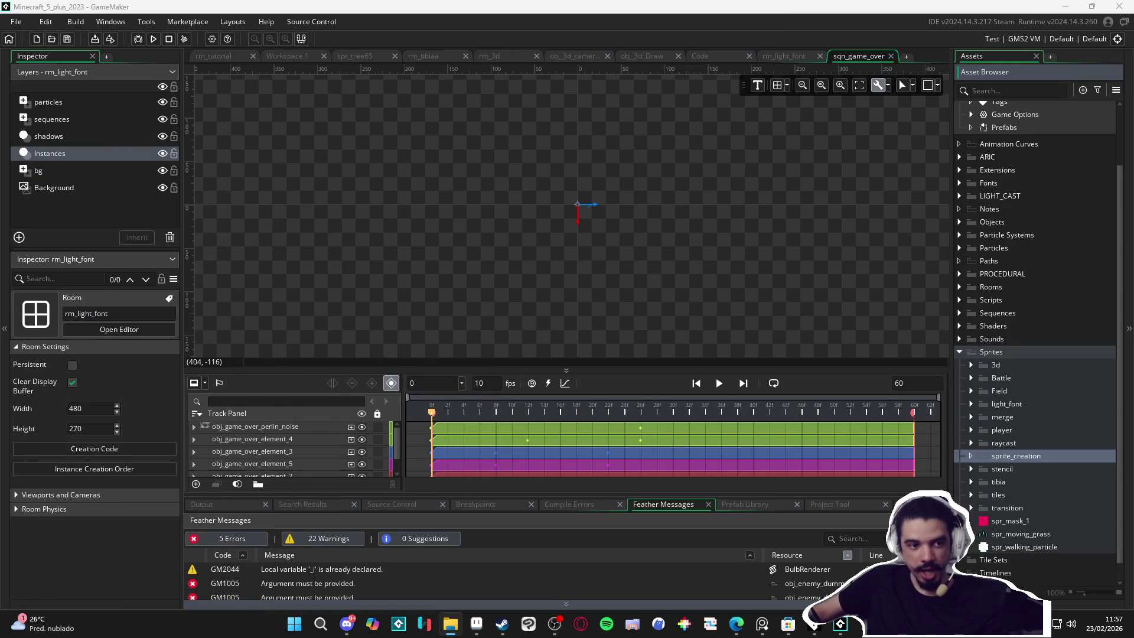
pyautogui.moveTo(721, 392); pyautogui.dragTo(1025, 455)
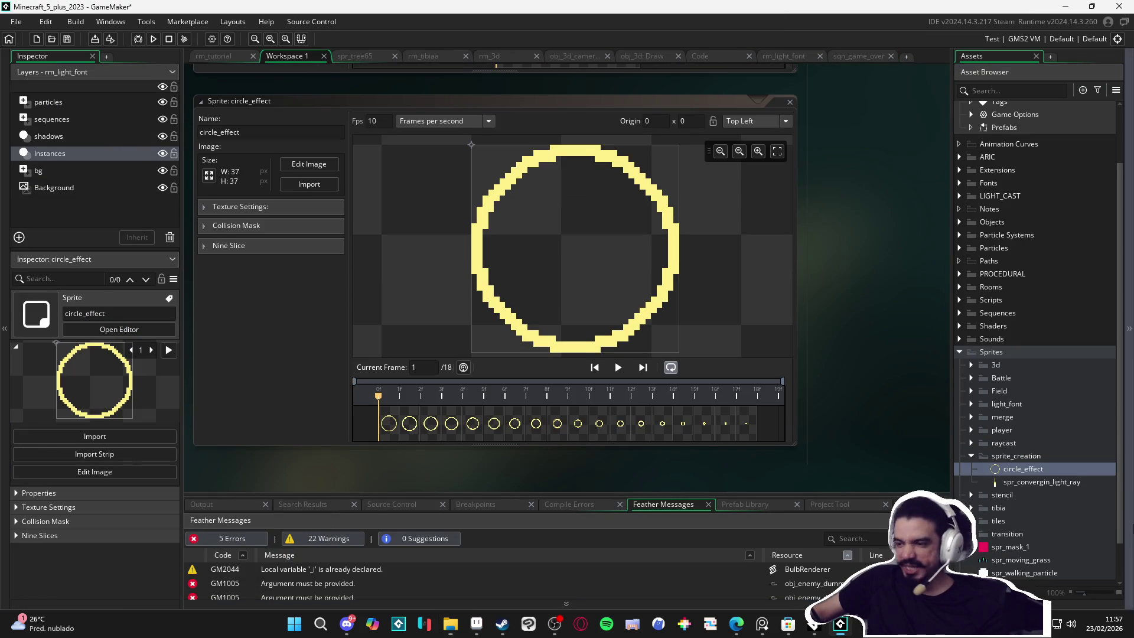
# Step: Set circle_effect's origin to Middle Centre and spr_convergin_light_ray's to Bottom Centre
pyautogui.click(786, 120)
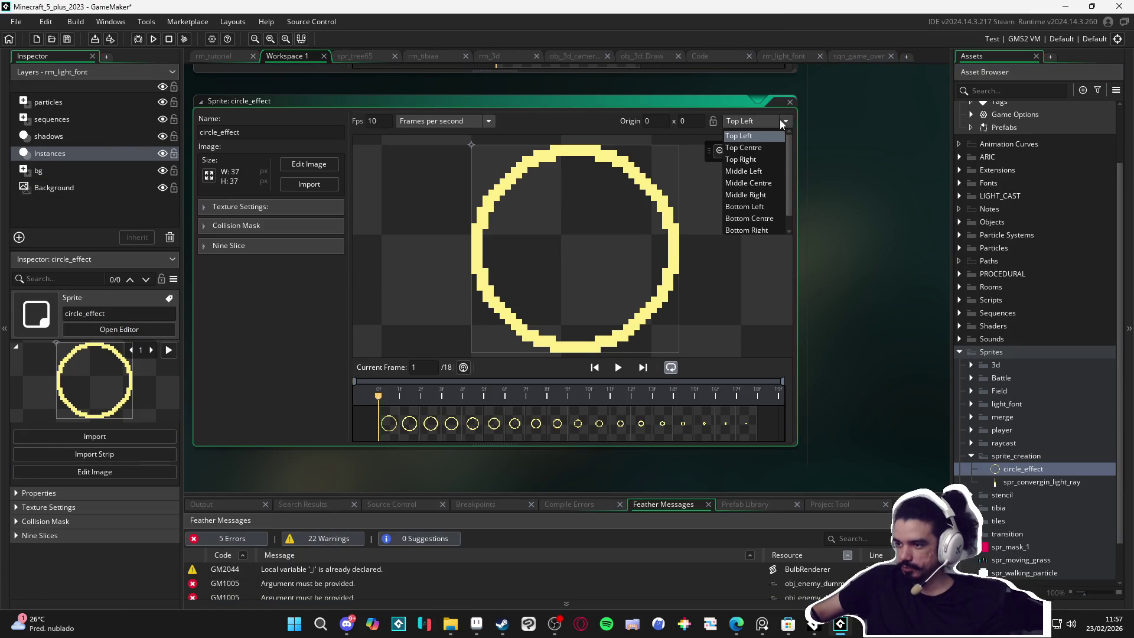
pyautogui.click(782, 189)
pyautogui.doubleClick(1038, 481)
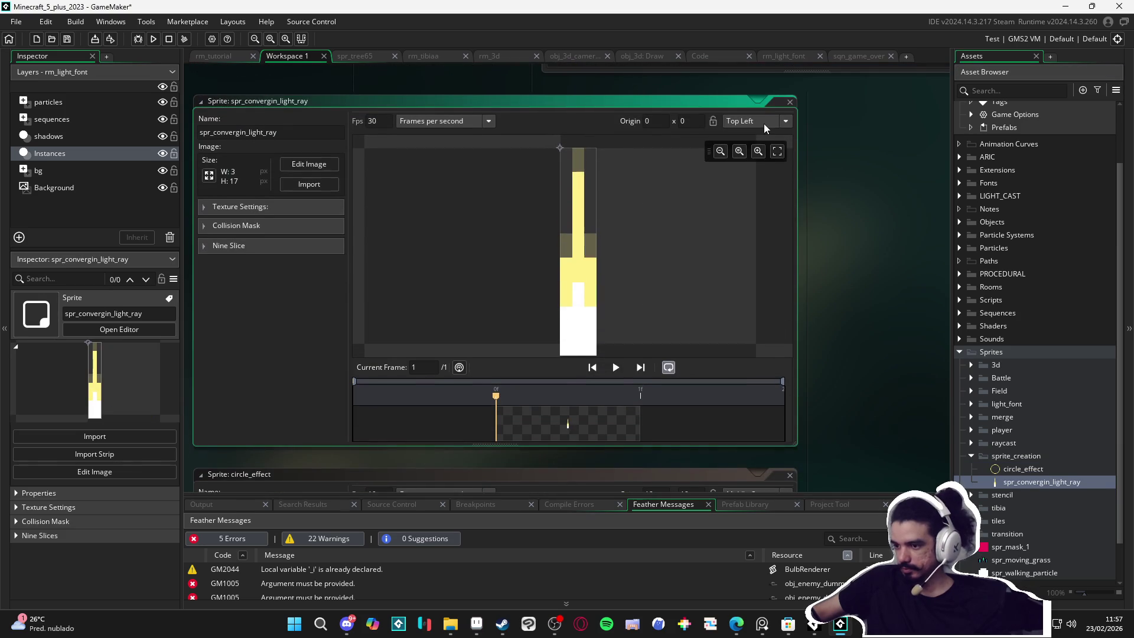
pyautogui.click(785, 120)
pyautogui.click(775, 219)
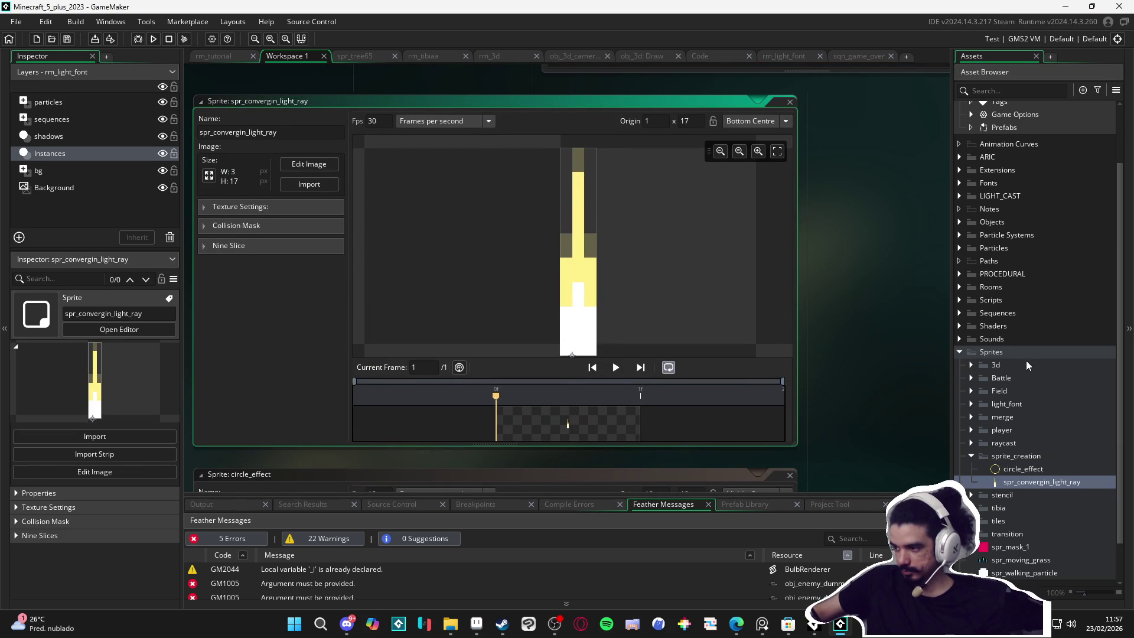
# Step: Select the sprite_creation folder to start renaming it
pyautogui.scroll(1, 1028, 363)
pyautogui.scroll(-1, 1022, 414)
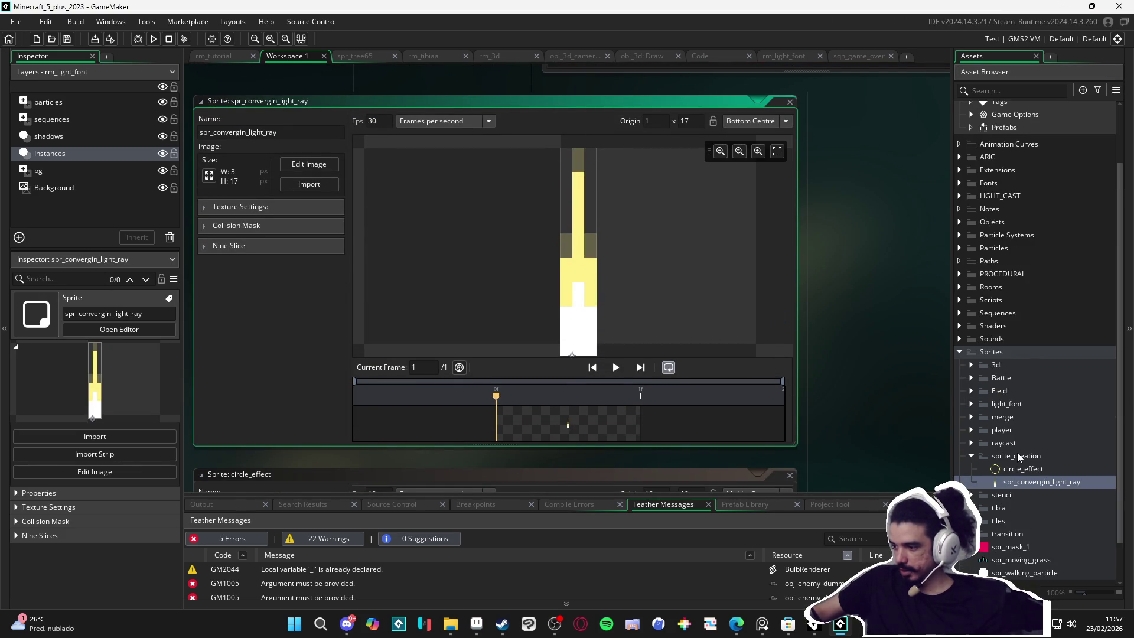
pyautogui.scroll(1, 1022, 443)
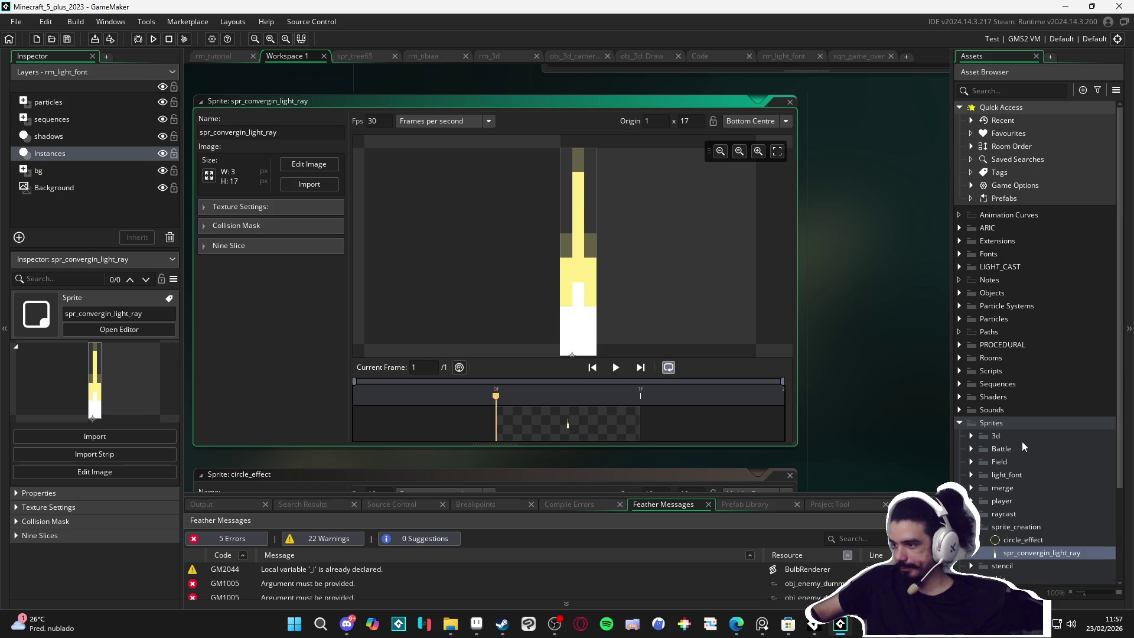
pyautogui.scroll(-2, 1022, 441)
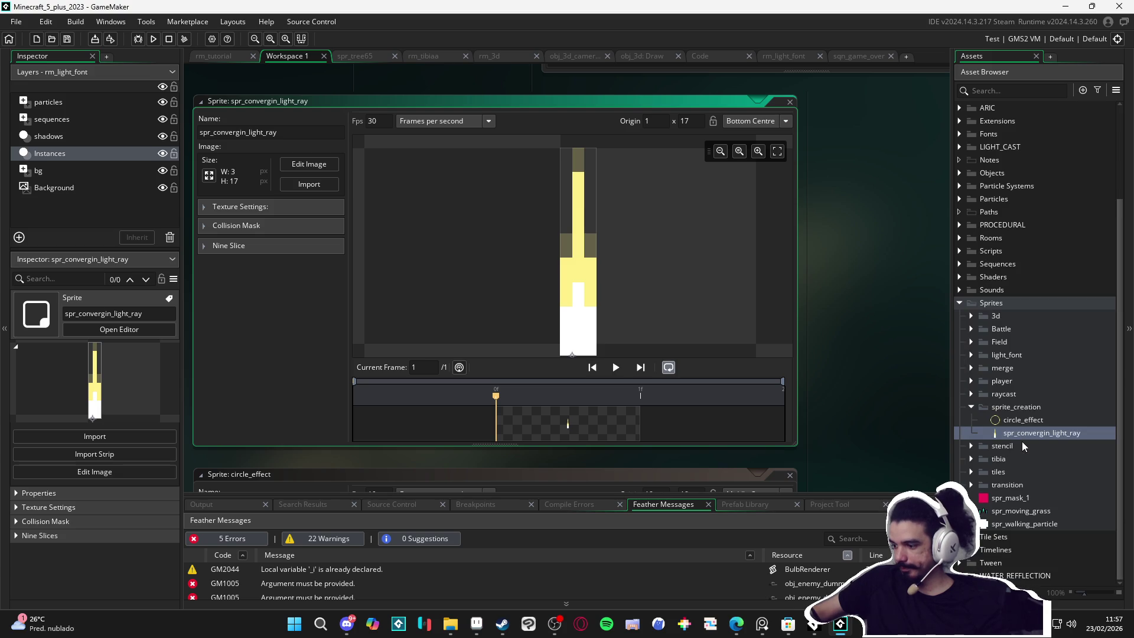
pyautogui.click(1010, 407)
pyautogui.click(1009, 407)
# Step: Rename the group to SPRITE_CREATION and move it to the top level above Sprites
pyautogui.press('BackSpace')
pyautogui.write('SPRITE_CREATION')
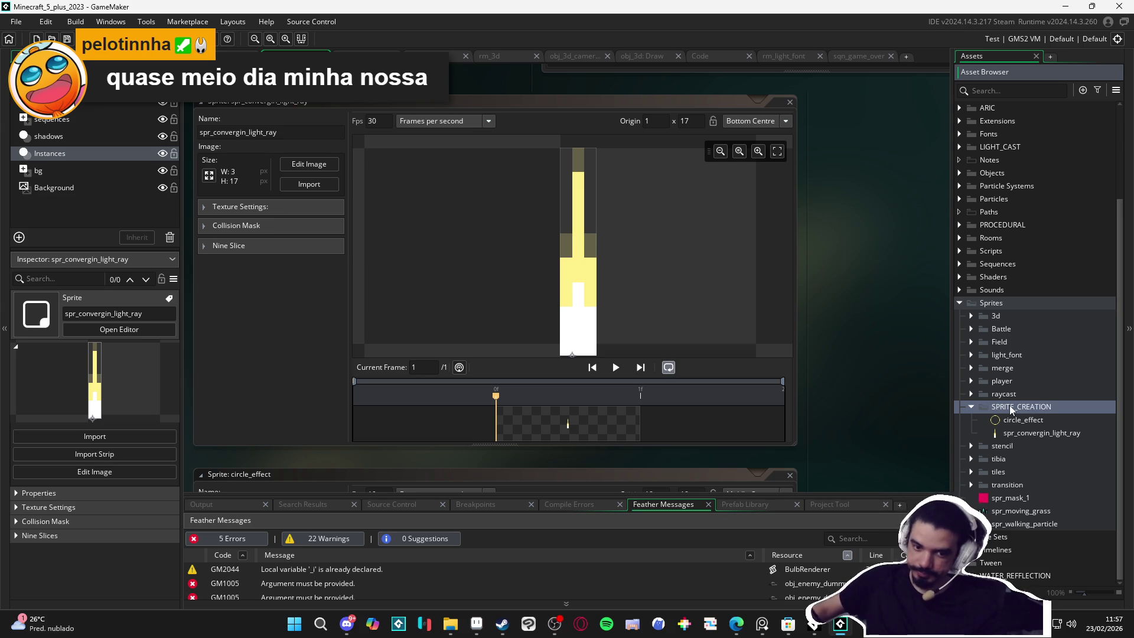
pyautogui.click(970, 409)
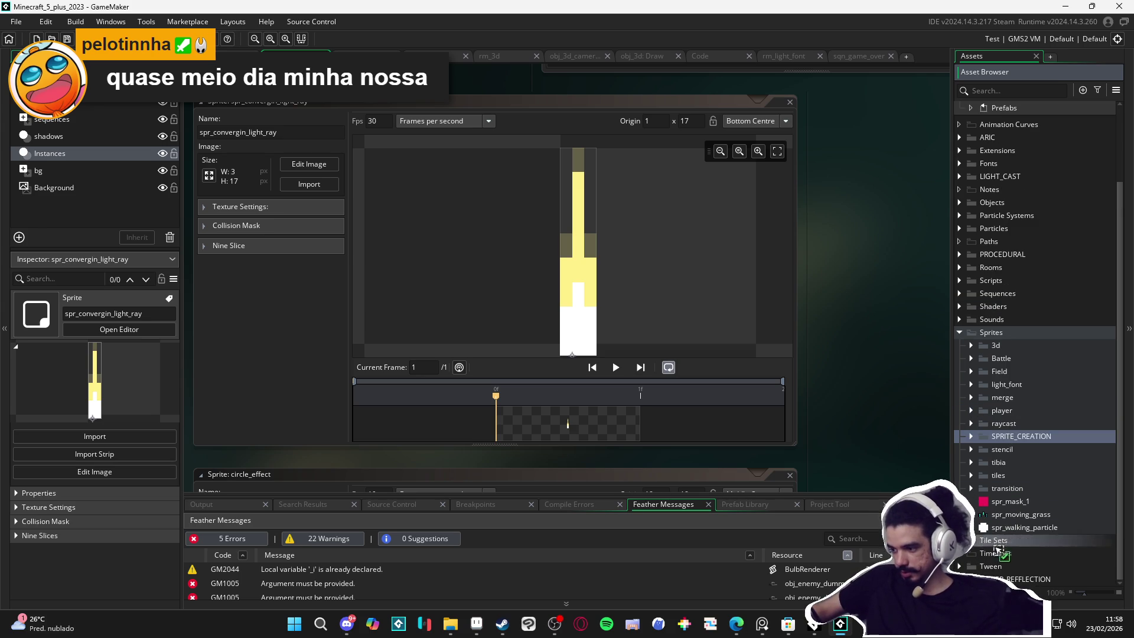
pyautogui.moveTo(1011, 577)
pyautogui.mouseDown()
pyautogui.moveTo(1013, 528)
pyautogui.moveTo(999, 523)
pyautogui.mouseUp()
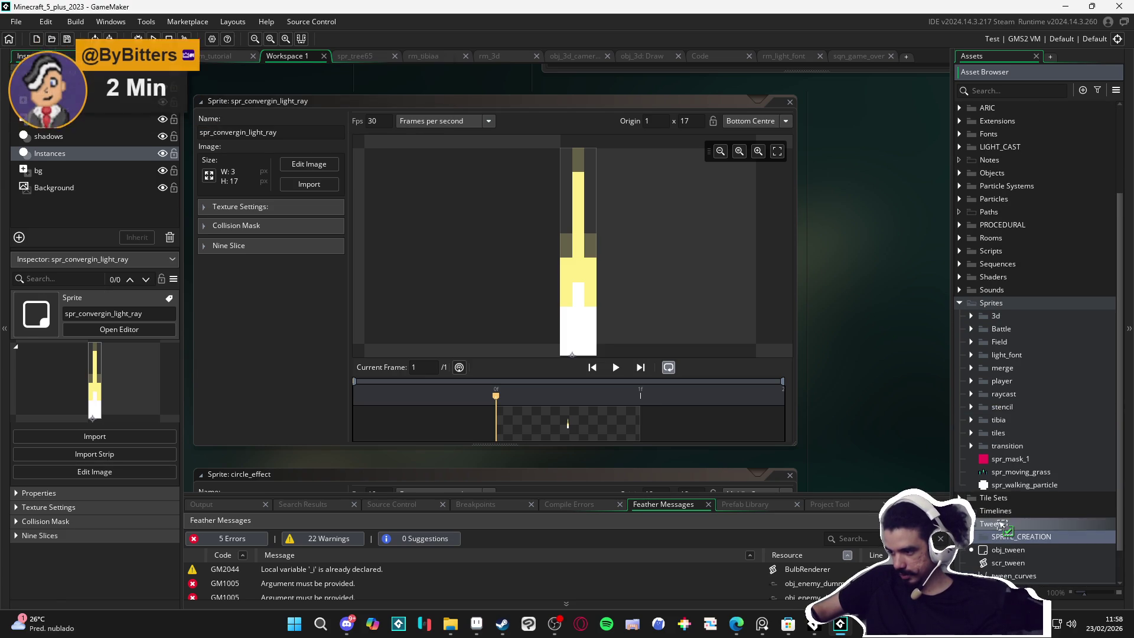
pyautogui.scroll(-1, 1001, 517)
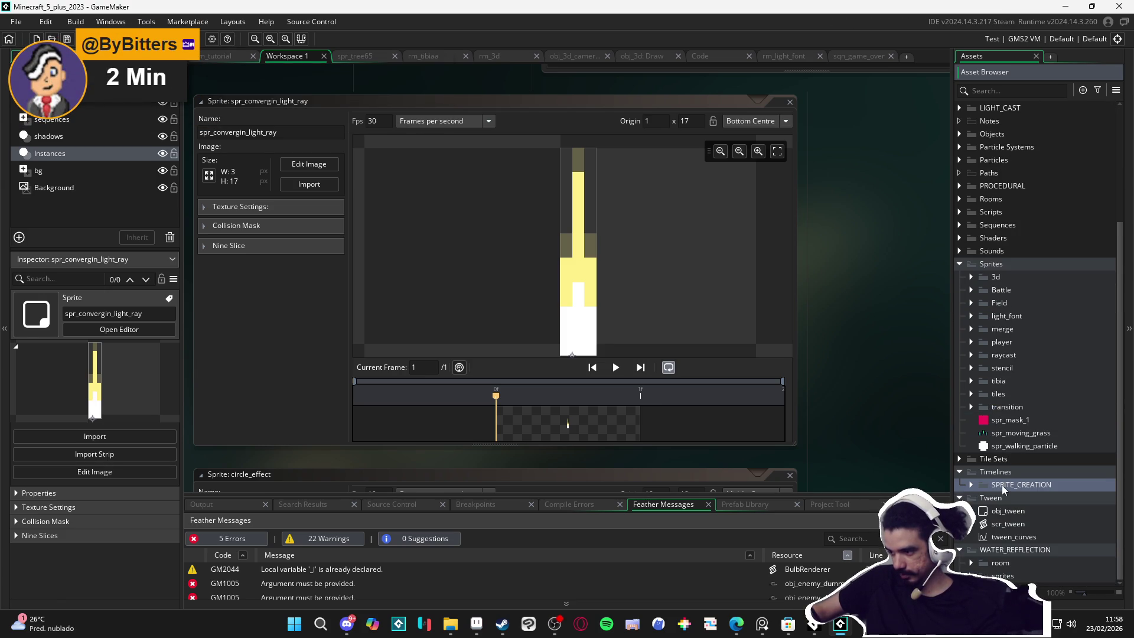
pyautogui.moveTo(987, 489)
pyautogui.mouseDown()
pyautogui.moveTo(1037, 95)
pyautogui.moveTo(998, 217)
pyautogui.moveTo(1000, 207)
pyautogui.mouseUp()
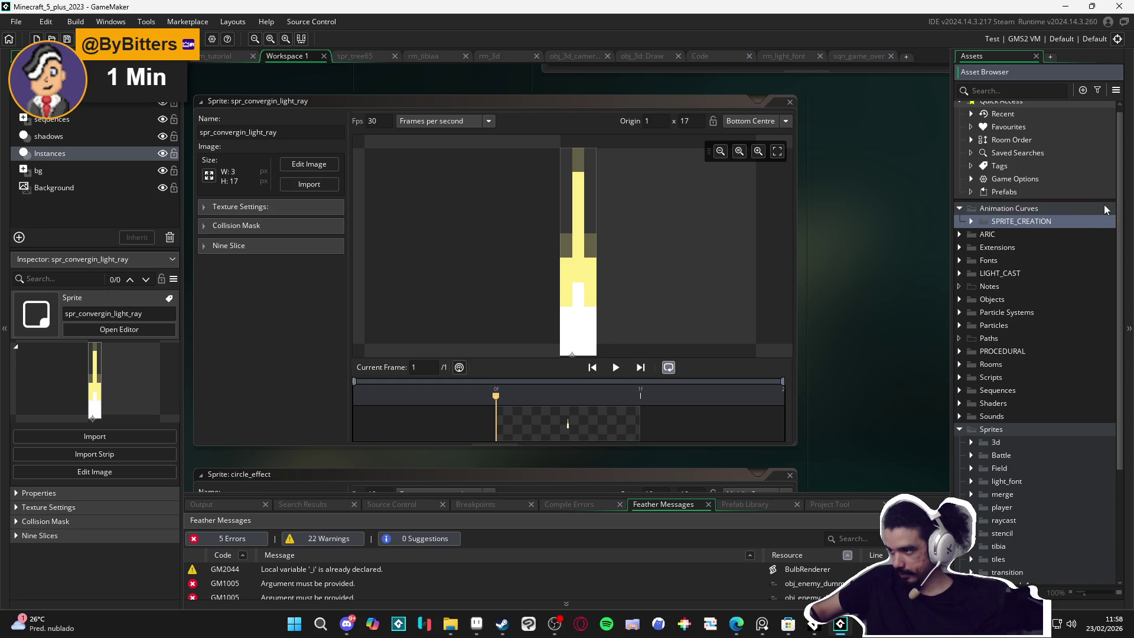
pyautogui.moveTo(1071, 219); pyautogui.dragTo(1043, 206)
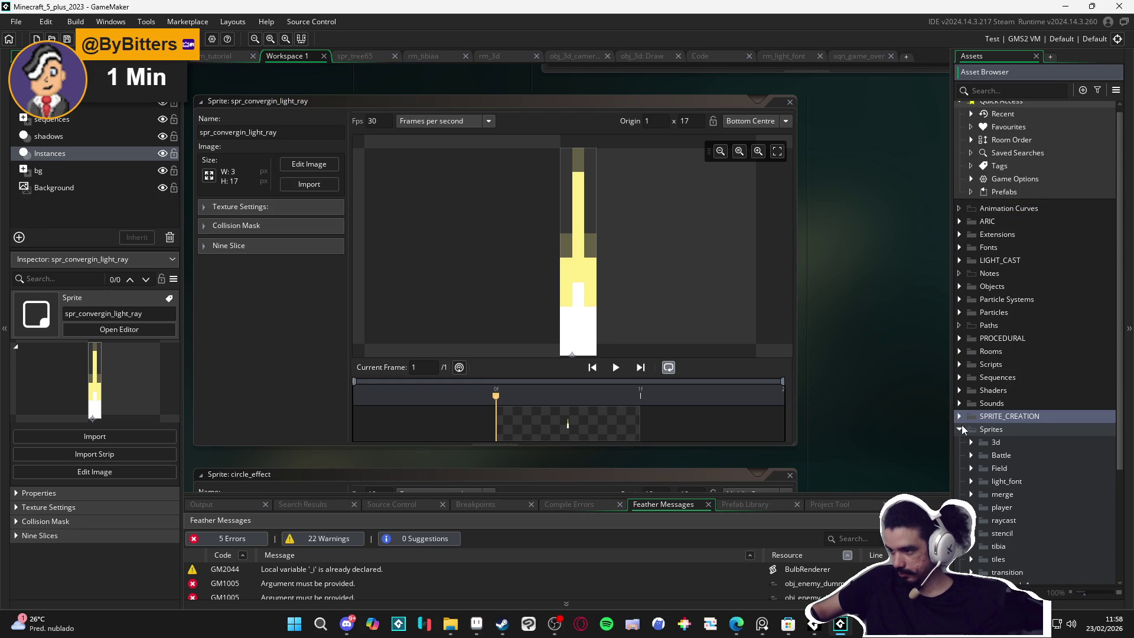
pyautogui.moveTo(1026, 418)
pyautogui.mouseDown()
pyautogui.moveTo(969, 401)
pyautogui.moveTo(998, 424)
pyautogui.mouseUp()
pyautogui.scroll(-1, 995, 423)
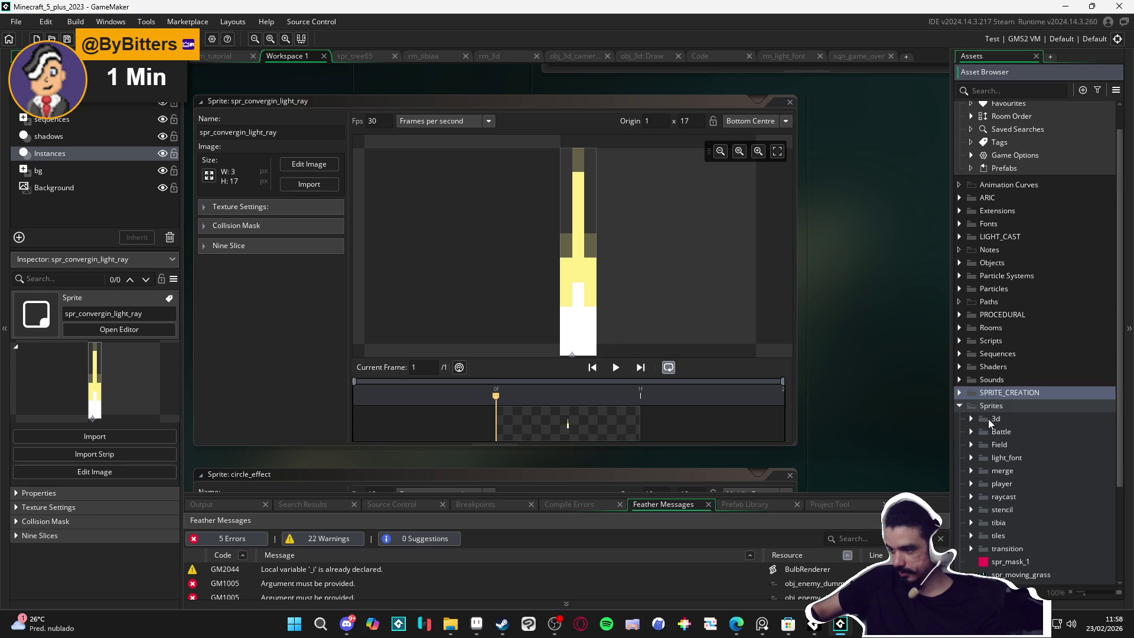
pyautogui.click(960, 408)
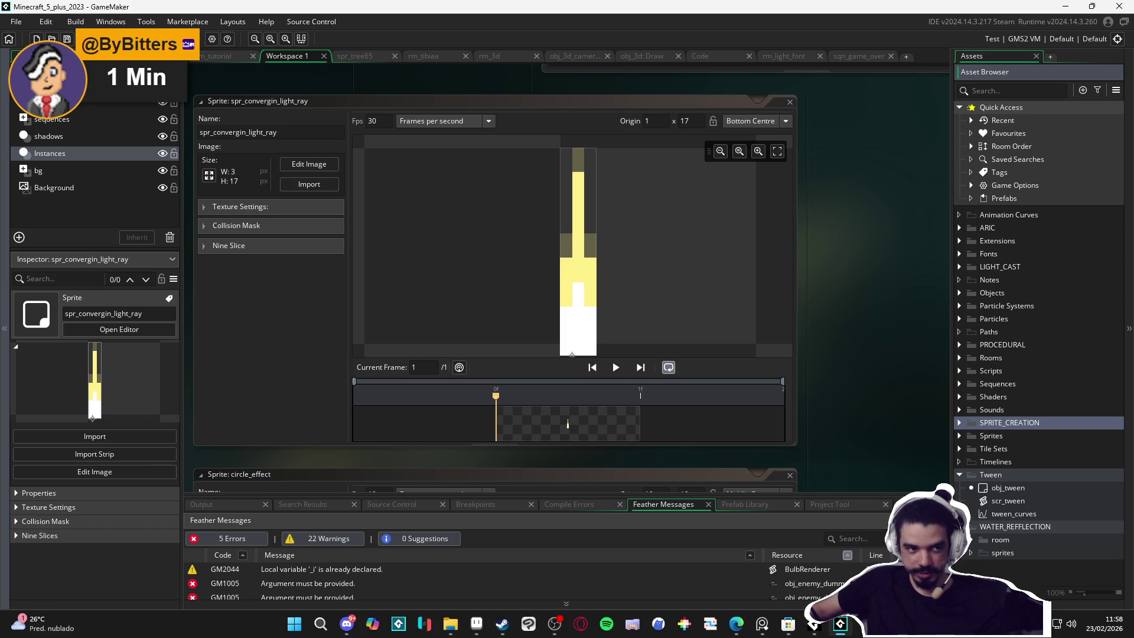
# Step: Create a new object inside the SPRITE_CREATION group
pyautogui.hotkey('alt', 'Tab')
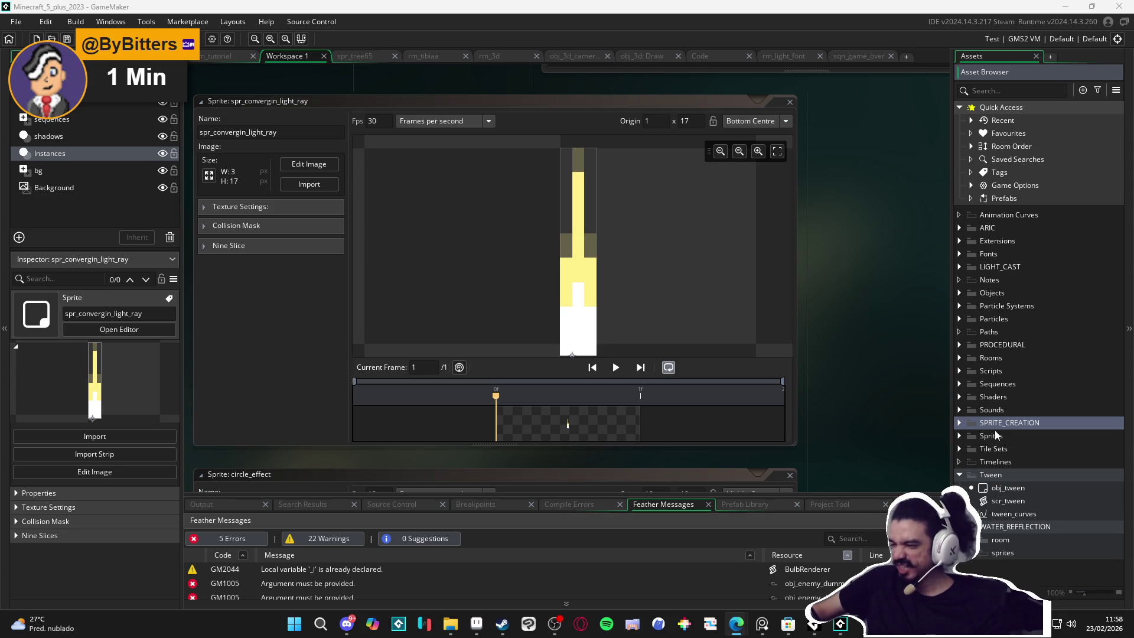
pyautogui.click(960, 423)
pyautogui.click(1011, 437)
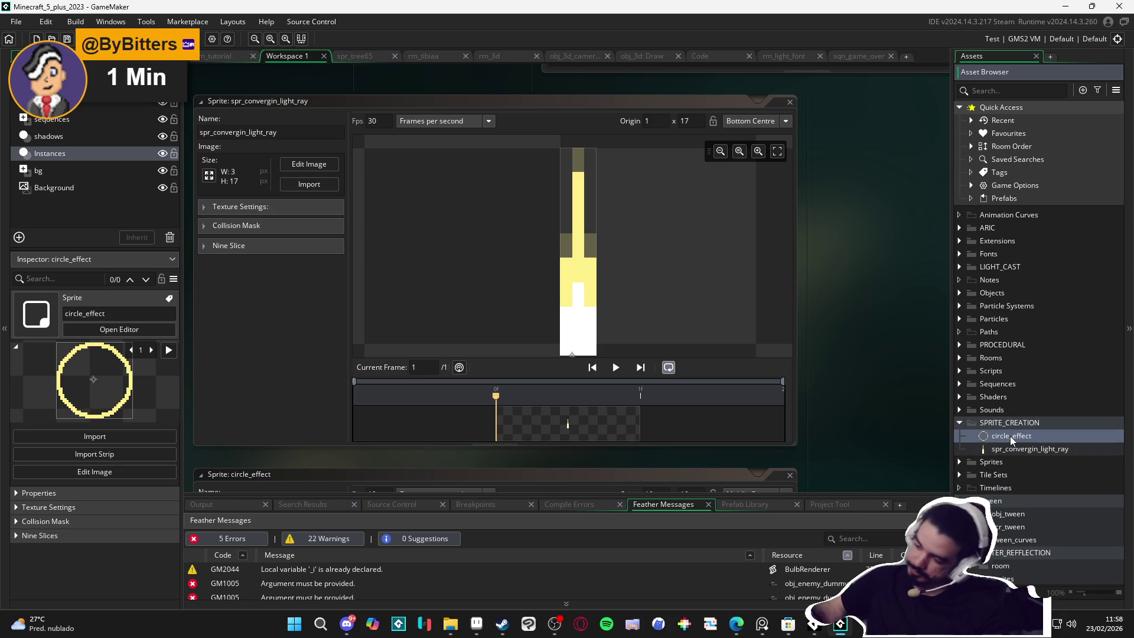
pyautogui.hotkey('alt', 'o')
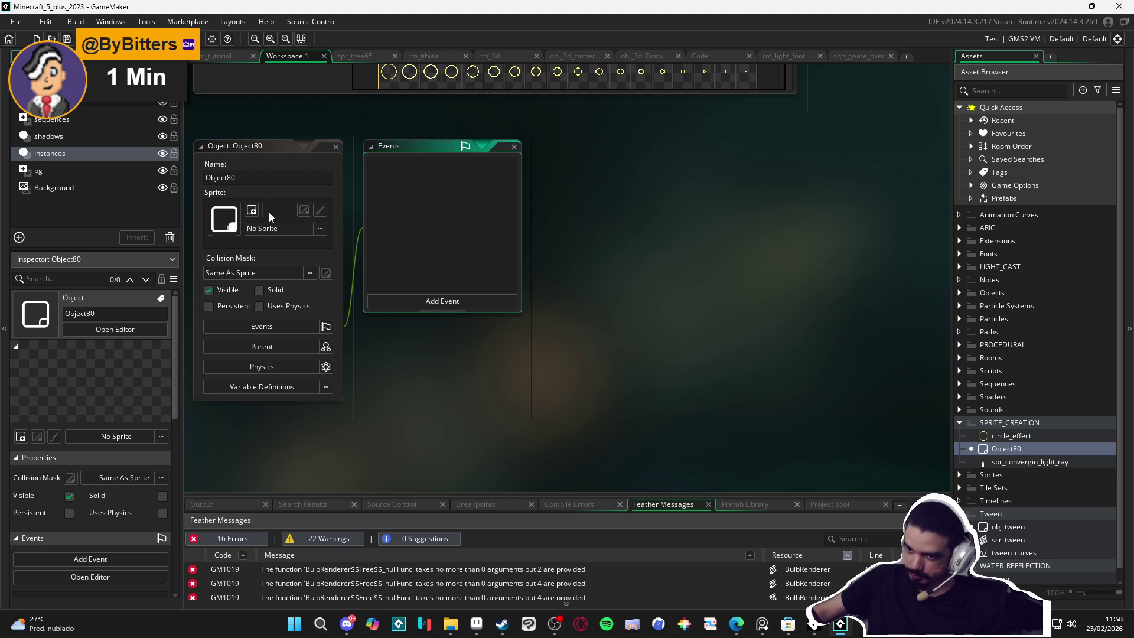
# Step: Name the new object obj_sprite_creation
pyautogui.click(265, 207)
pyautogui.write('OBJ_')
pyautogui.write('bj_sprite_creation')
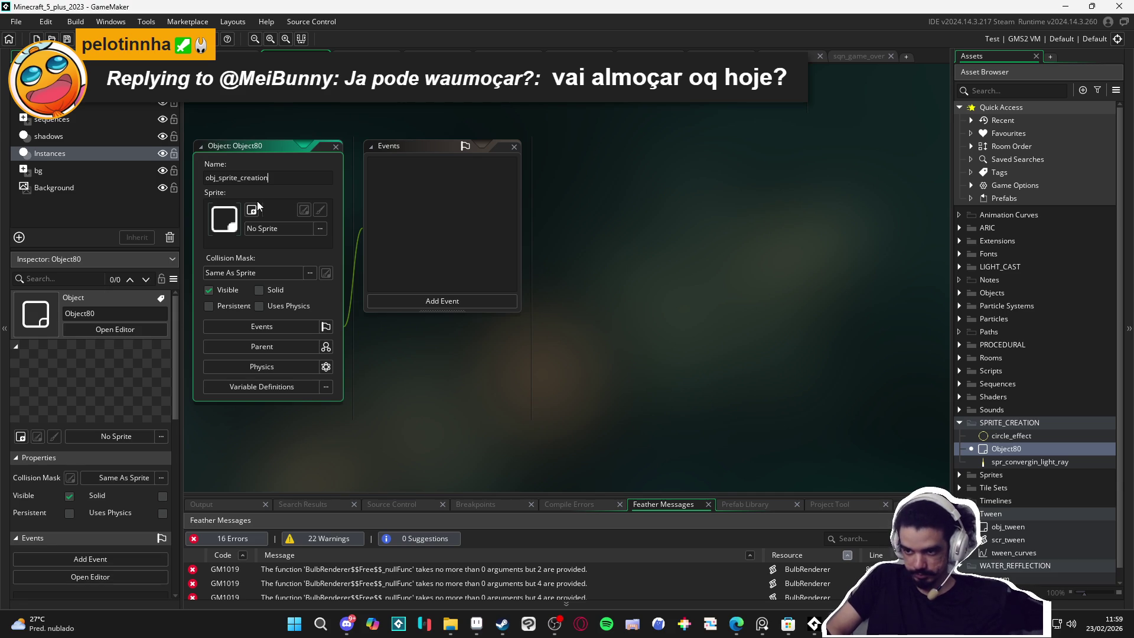
pyautogui.press('Return')
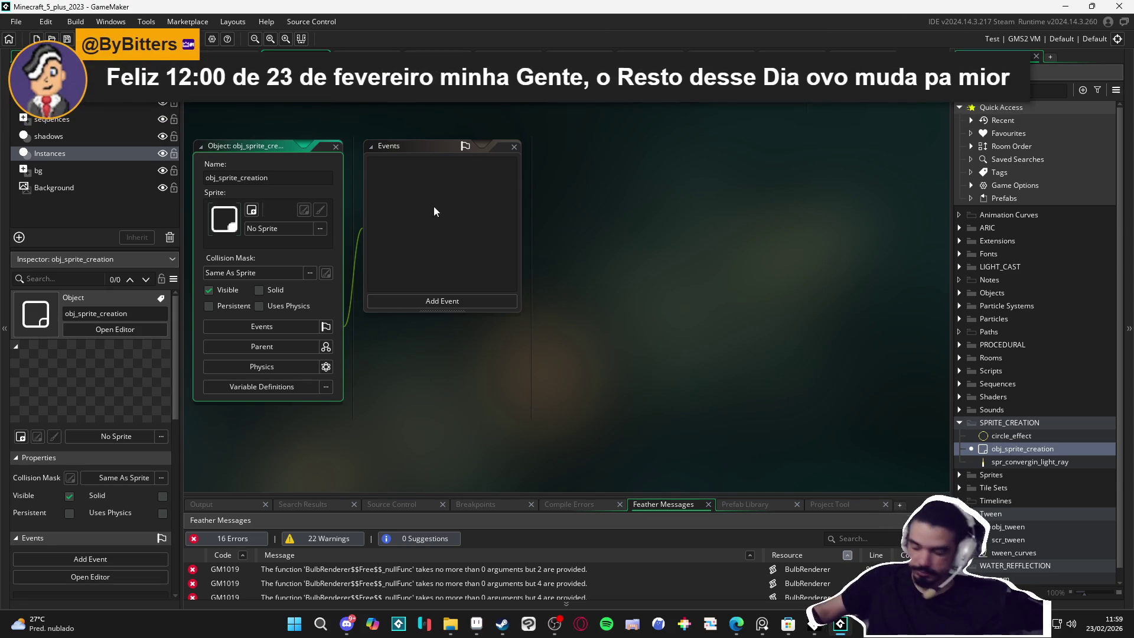
# Step: Create a room named rm_sprite_creation in the SPRITE_CREATION folder
pyautogui.rightClick(1022, 422)
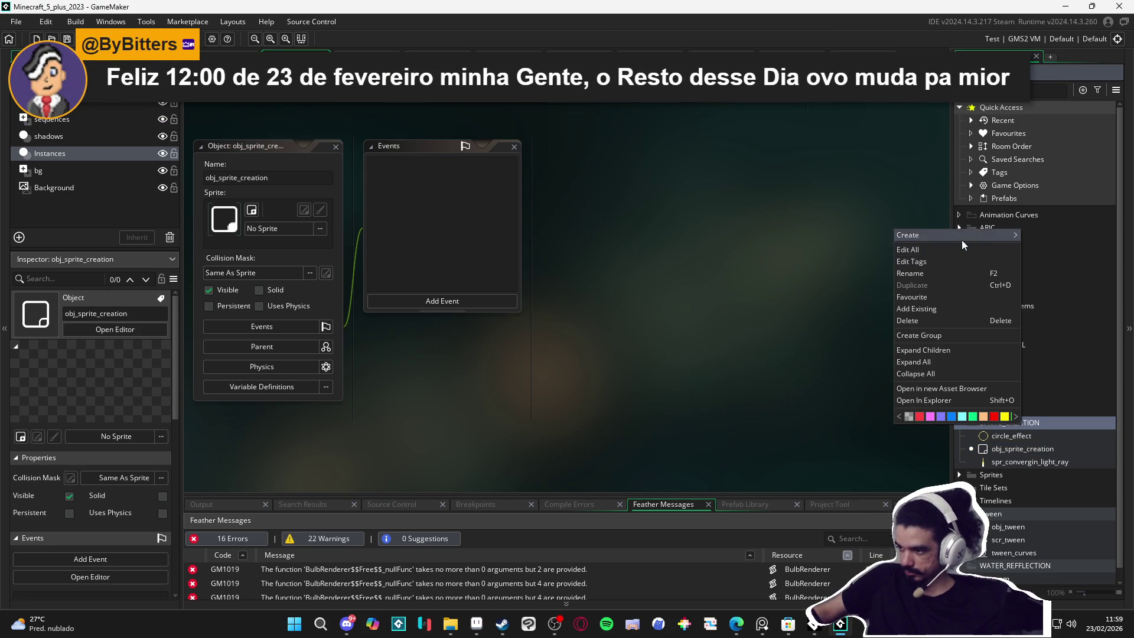
pyautogui.moveTo(961, 238)
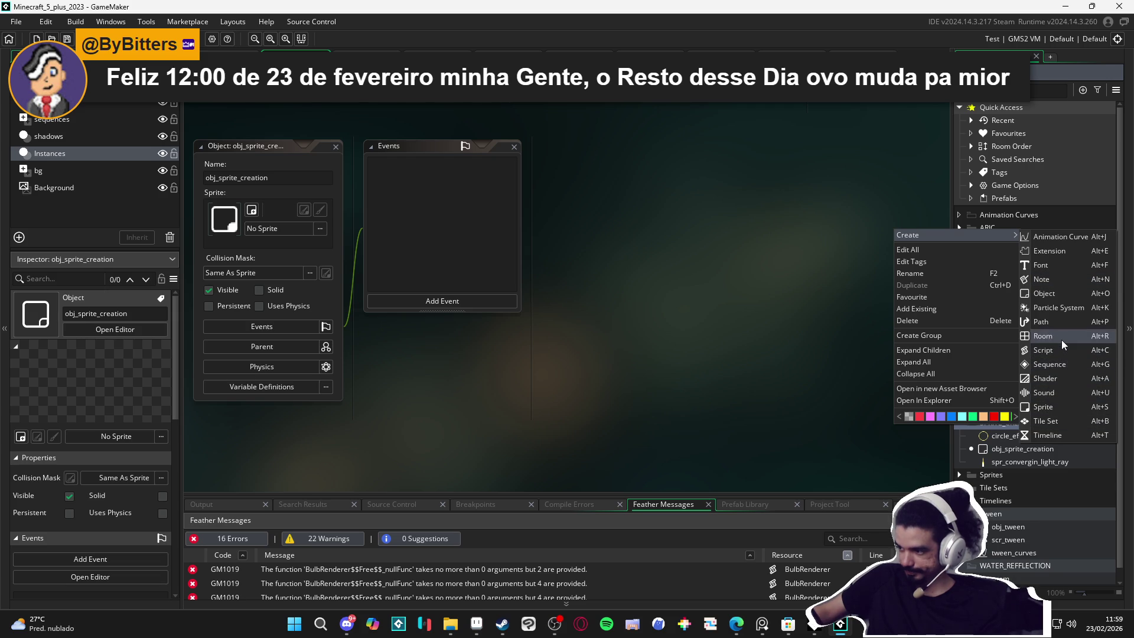
pyautogui.click(1061, 337)
pyautogui.write('r')
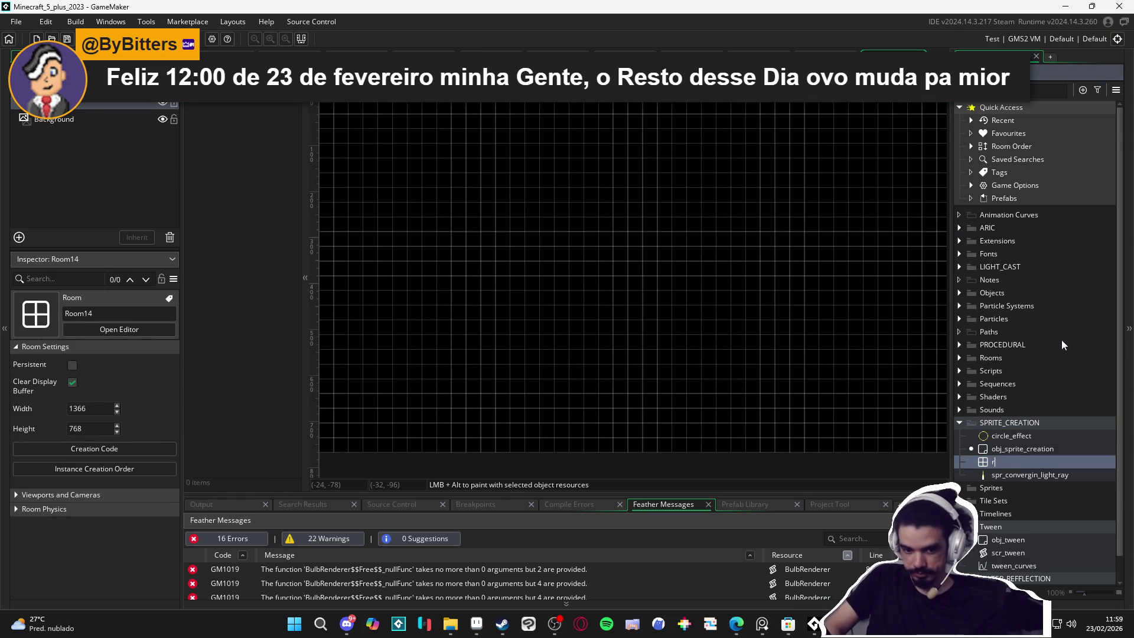
pyautogui.write('m_')
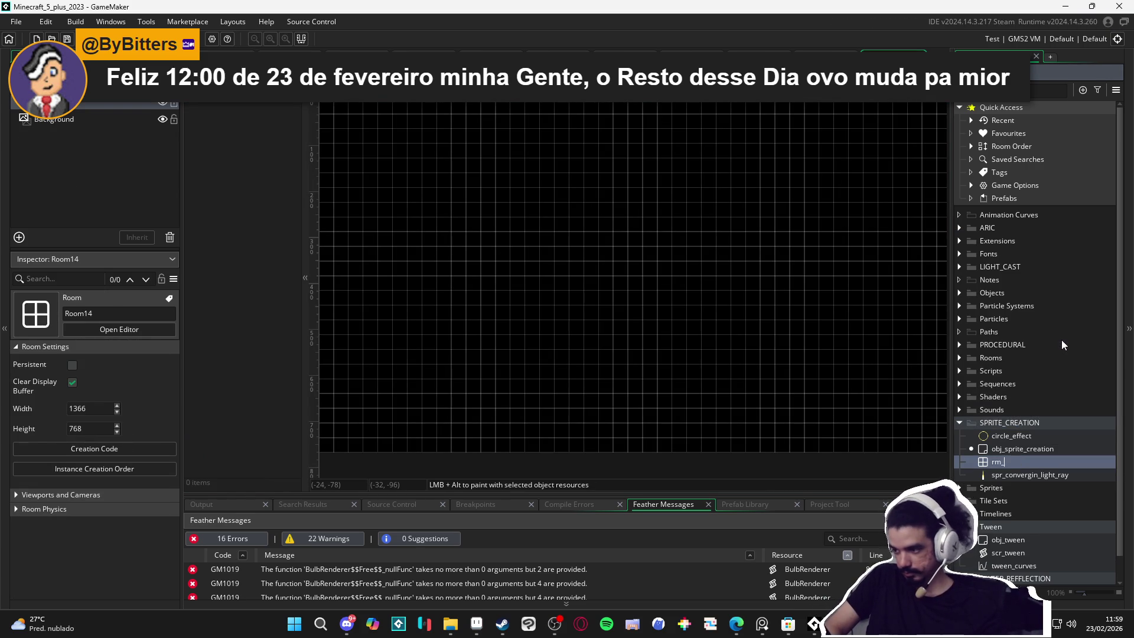
pyautogui.write('sprite_creation')
pyautogui.press('Return')
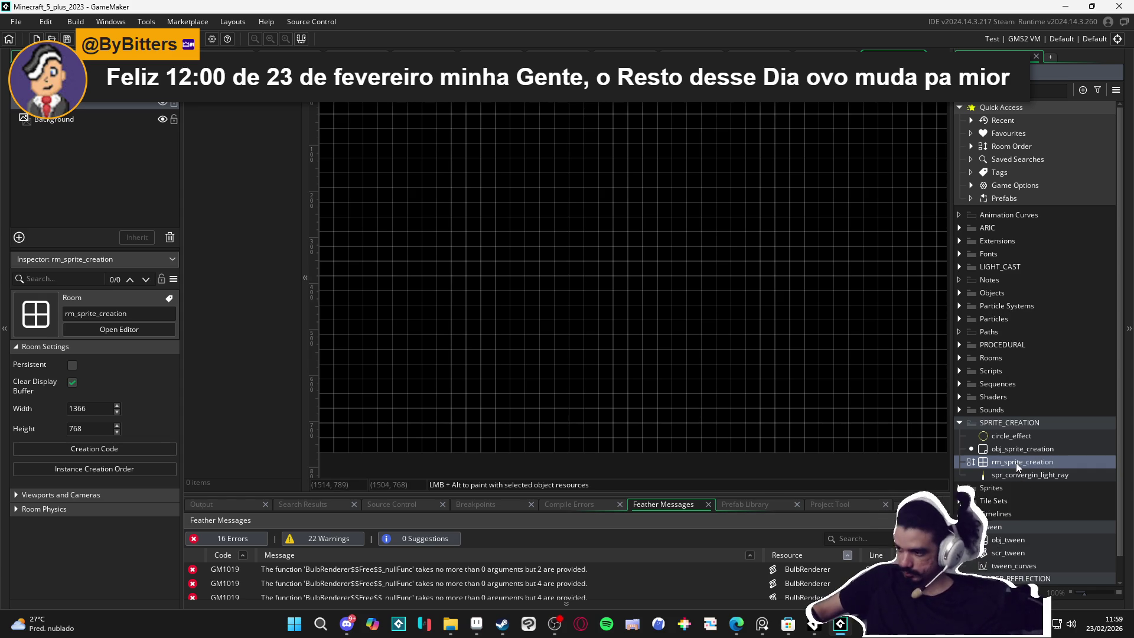
# Step: Set the room's width and height to 800
pyautogui.click(104, 409)
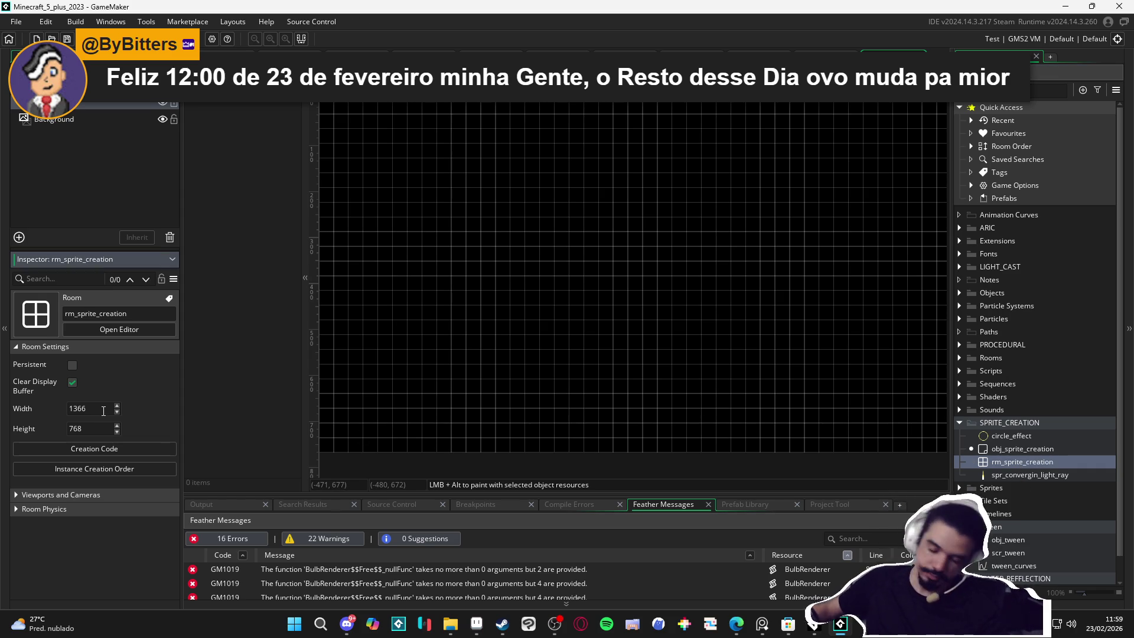
pyautogui.press('BackSpace')
pyautogui.press('BackSpace')
pyautogui.press('BackSpace')
pyautogui.write('800')
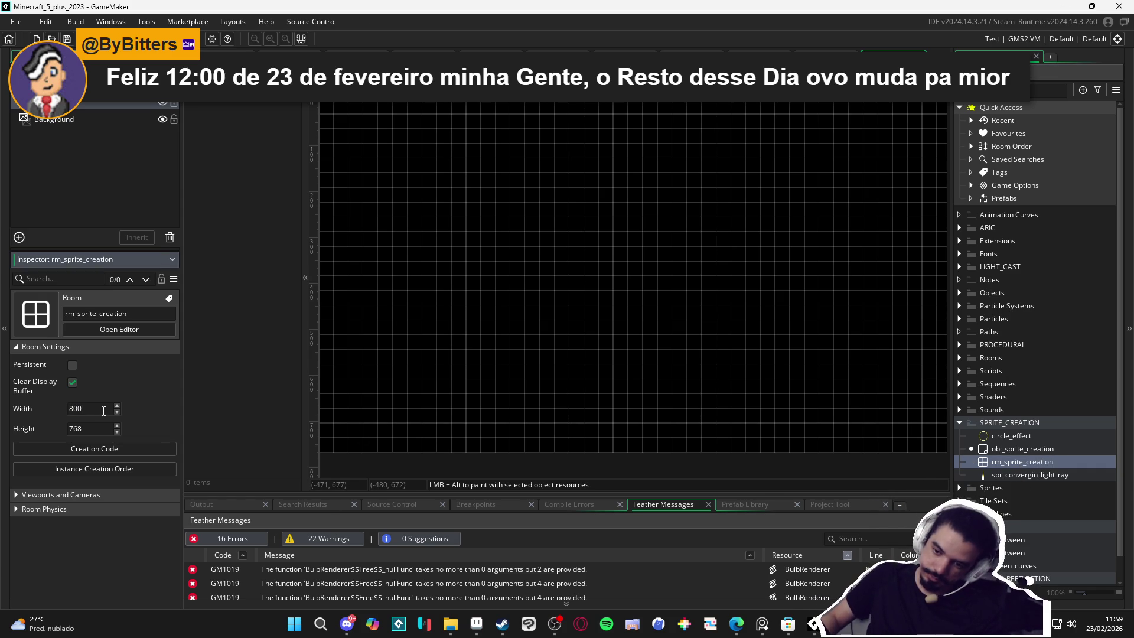
pyautogui.press('Return')
pyautogui.press('Tab')
pyautogui.write('800')
pyautogui.press('Return')
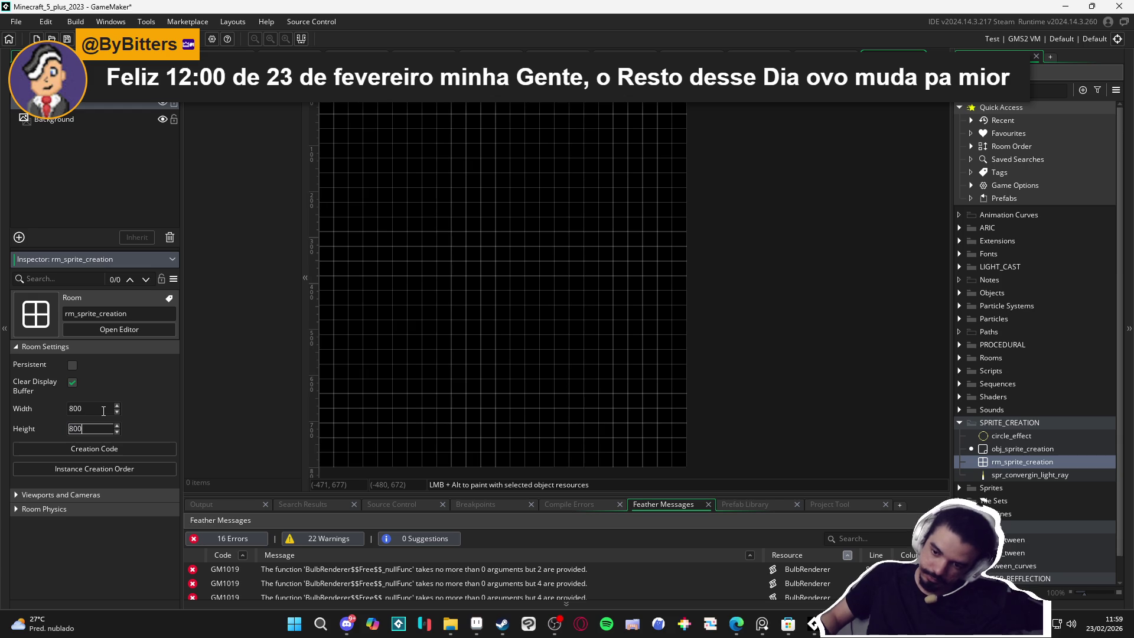
pyautogui.scroll(-2, 545, 282)
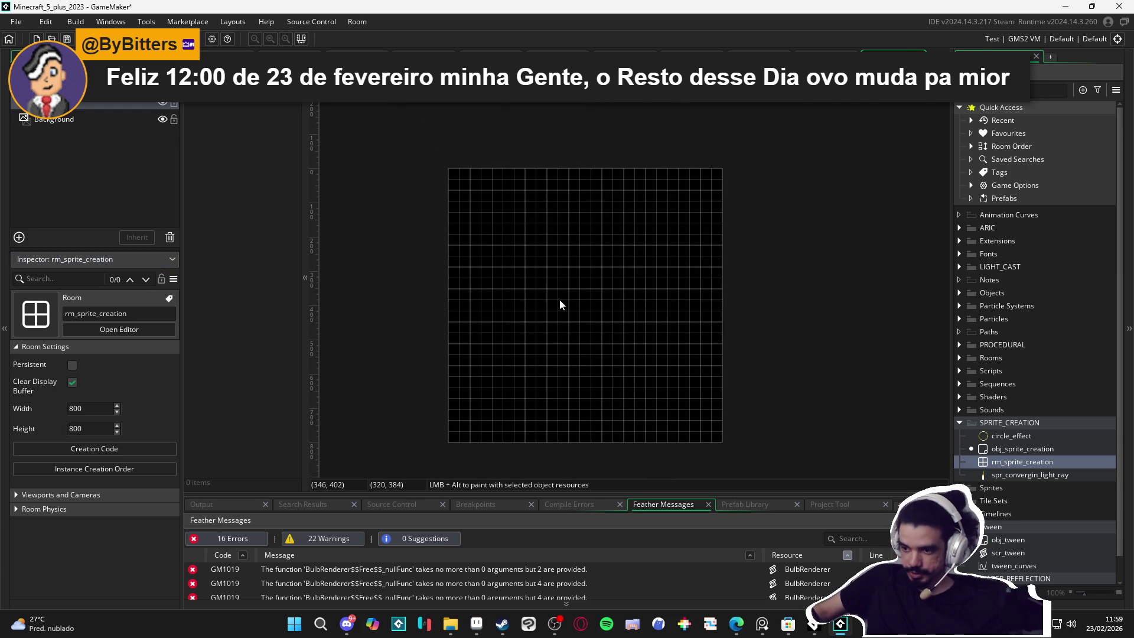
pyautogui.scroll(1, 536, 319)
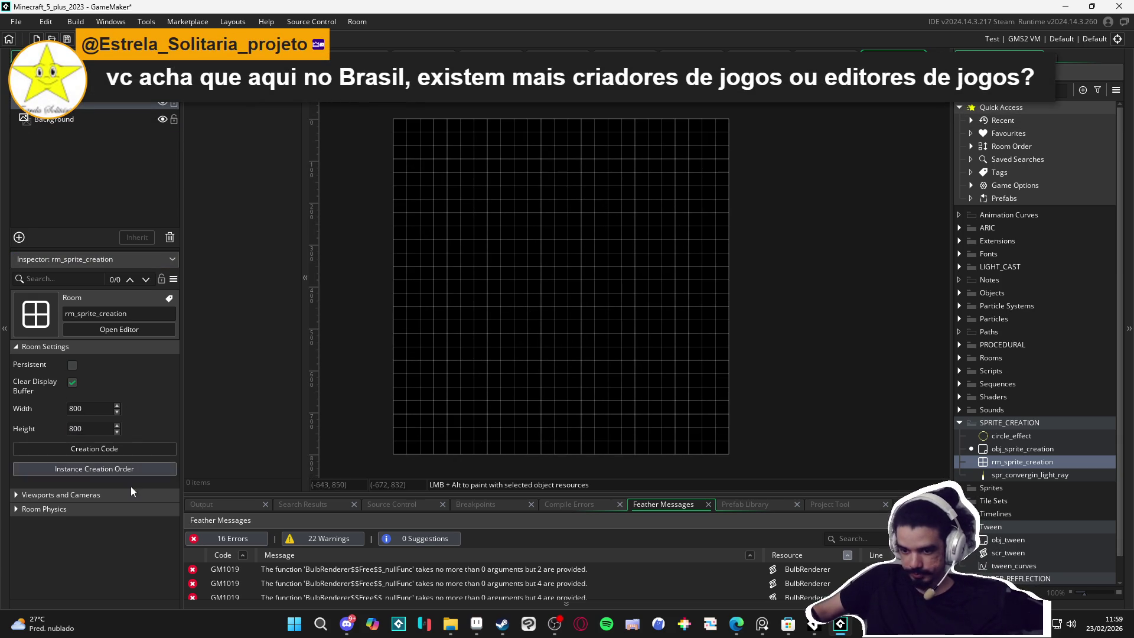
pyautogui.moveTo(652, 345); pyautogui.dragTo(670, 352)
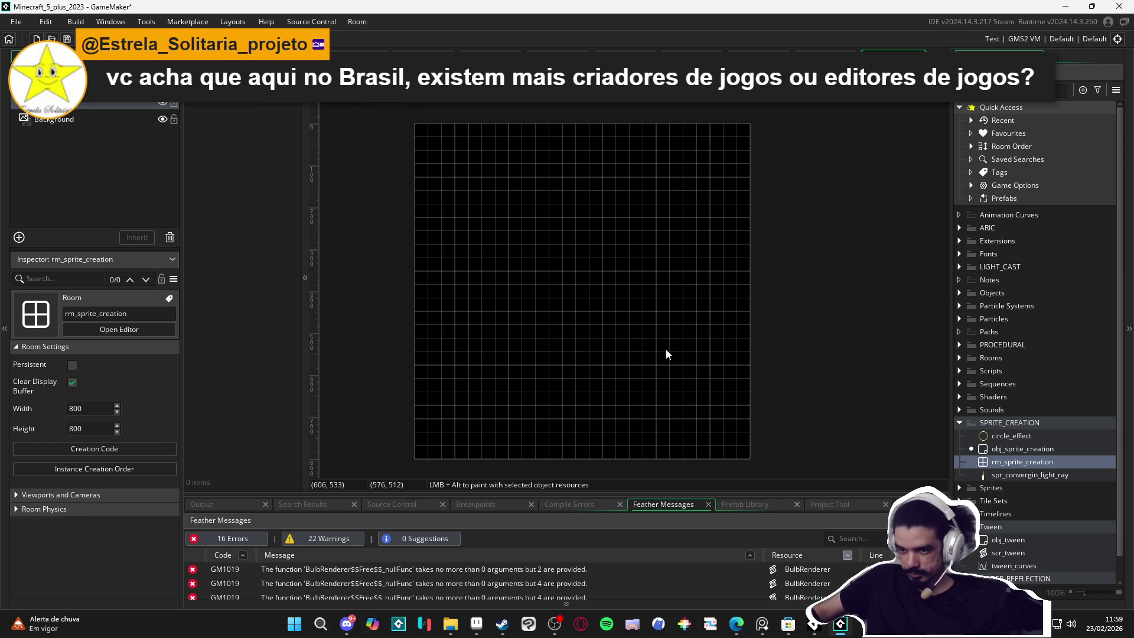
# Step: Change the room size to 320 × 320 and fit it in the view
pyautogui.doubleClick(83, 408)
pyautogui.write('3')
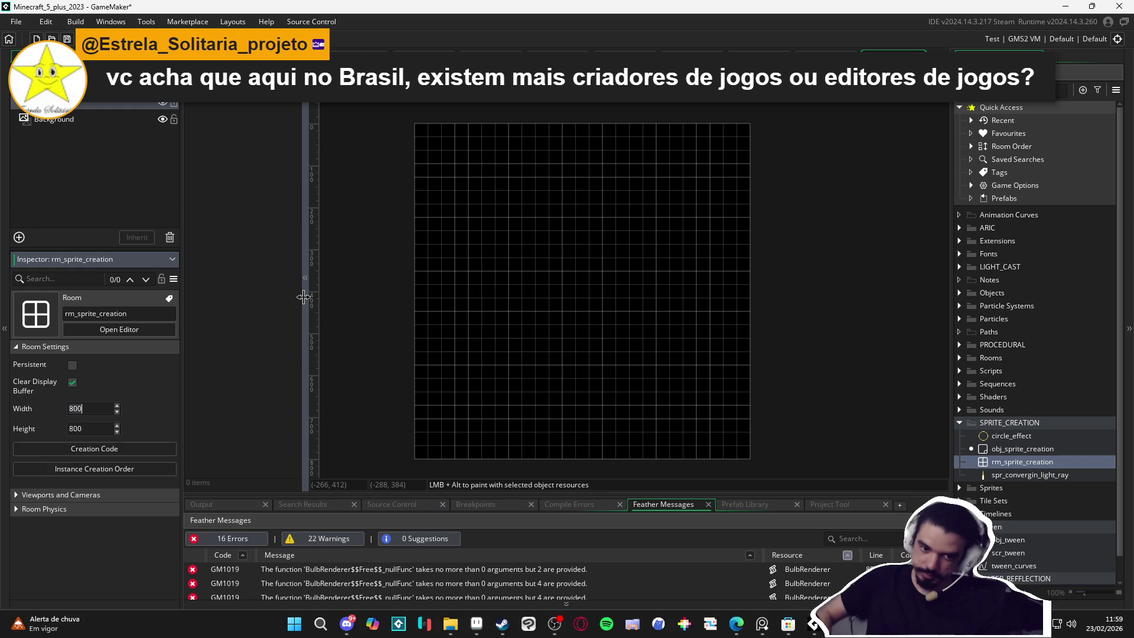
pyautogui.write('20')
pyautogui.press('Return')
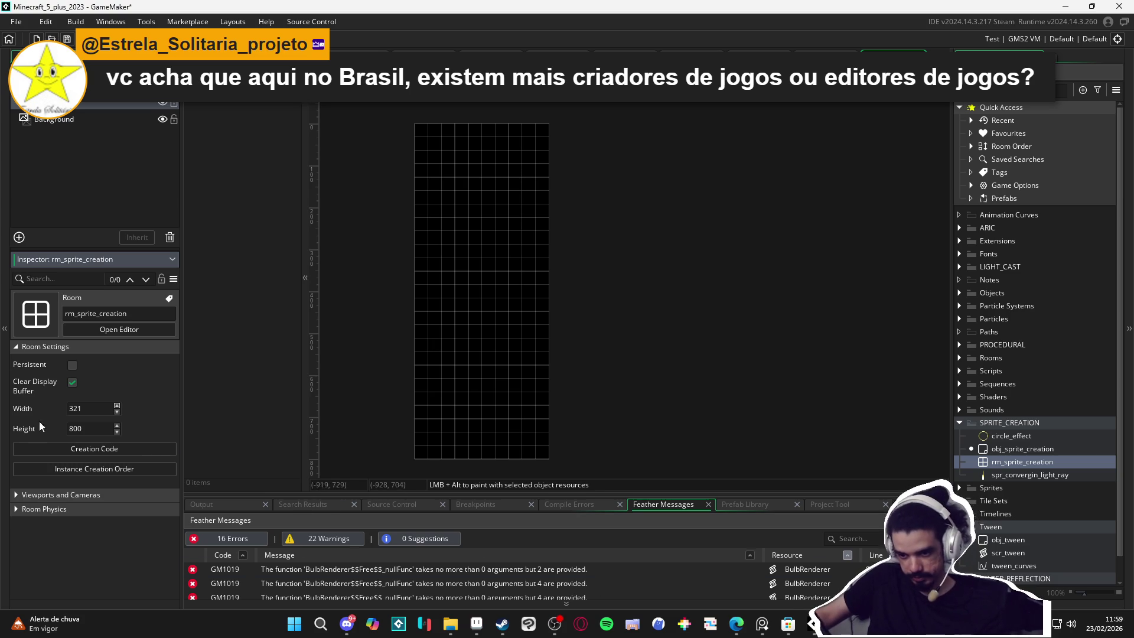
pyautogui.press('BackSpace')
pyautogui.write('0')
pyautogui.press('Tab')
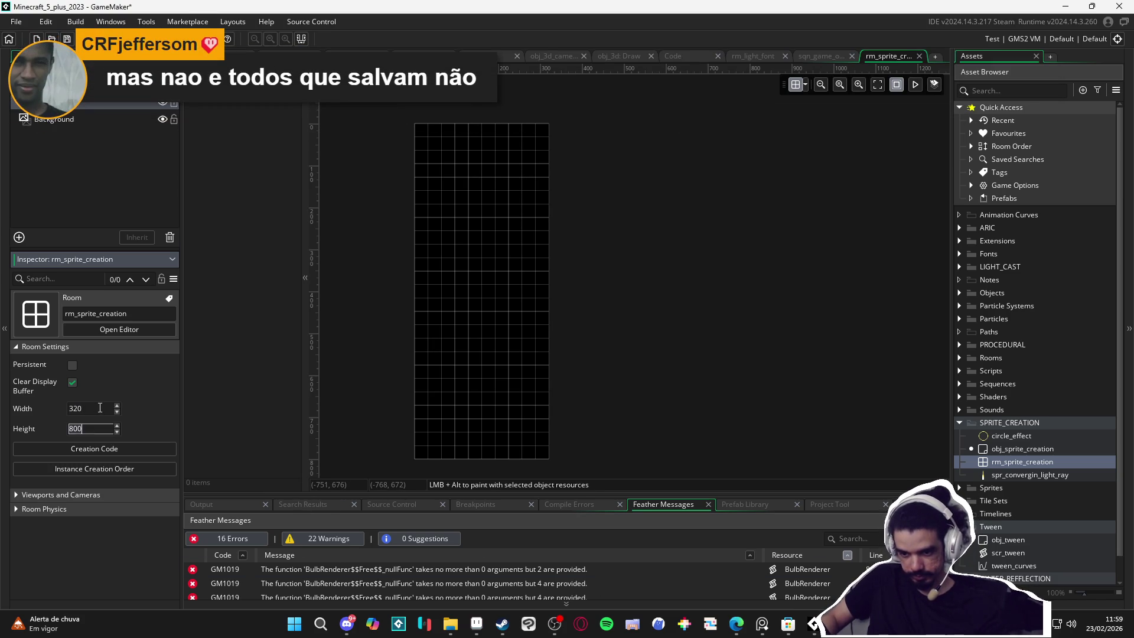
pyautogui.write('320')
pyautogui.press('Return')
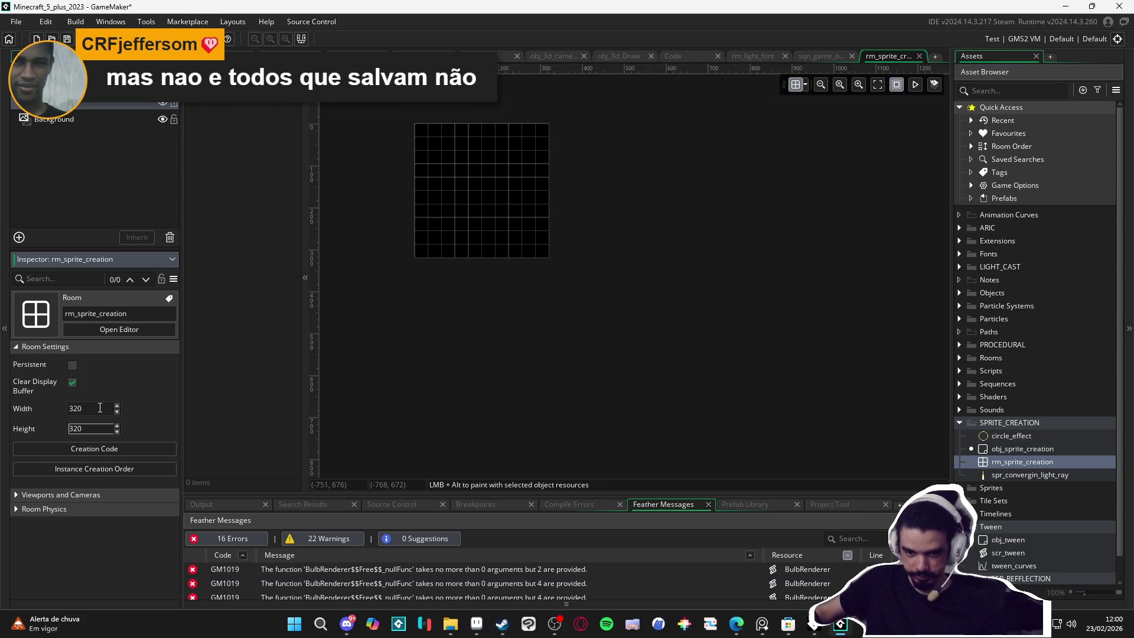
pyautogui.click(428, 313)
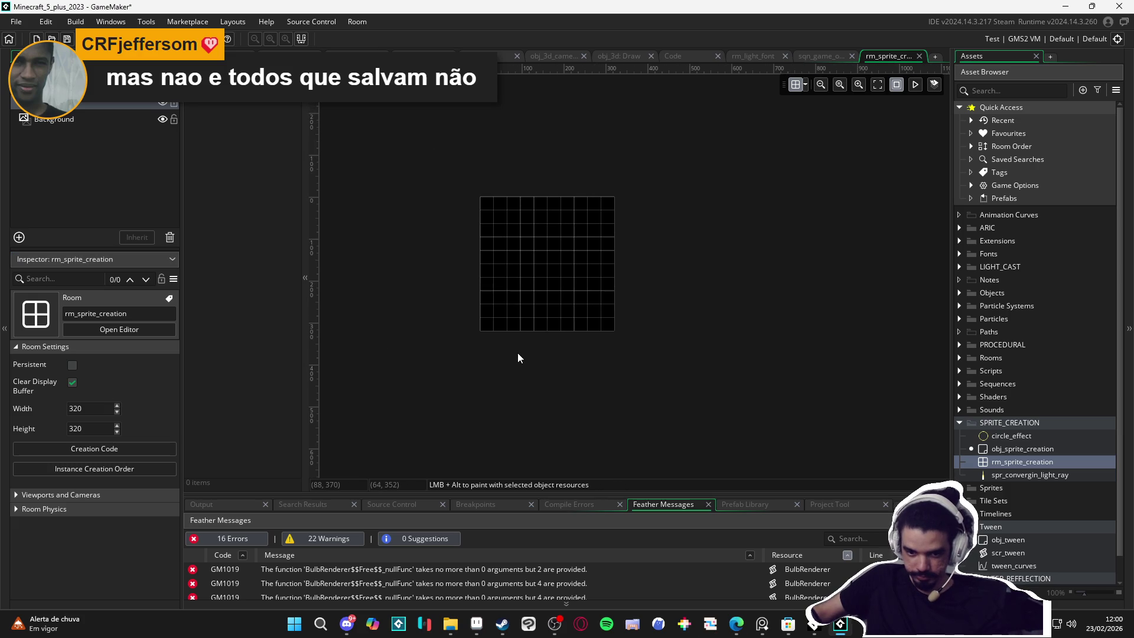
pyautogui.click(876, 86)
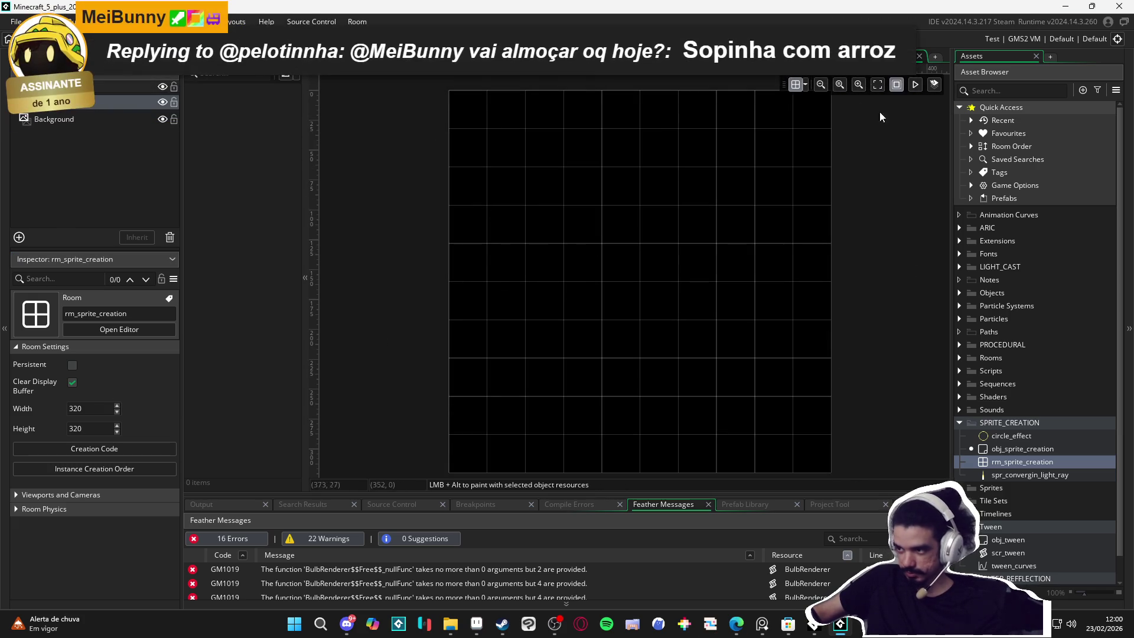
# Step: Hide the grid and place an obj_sprite_creation instance in the room
pyautogui.click(797, 84)
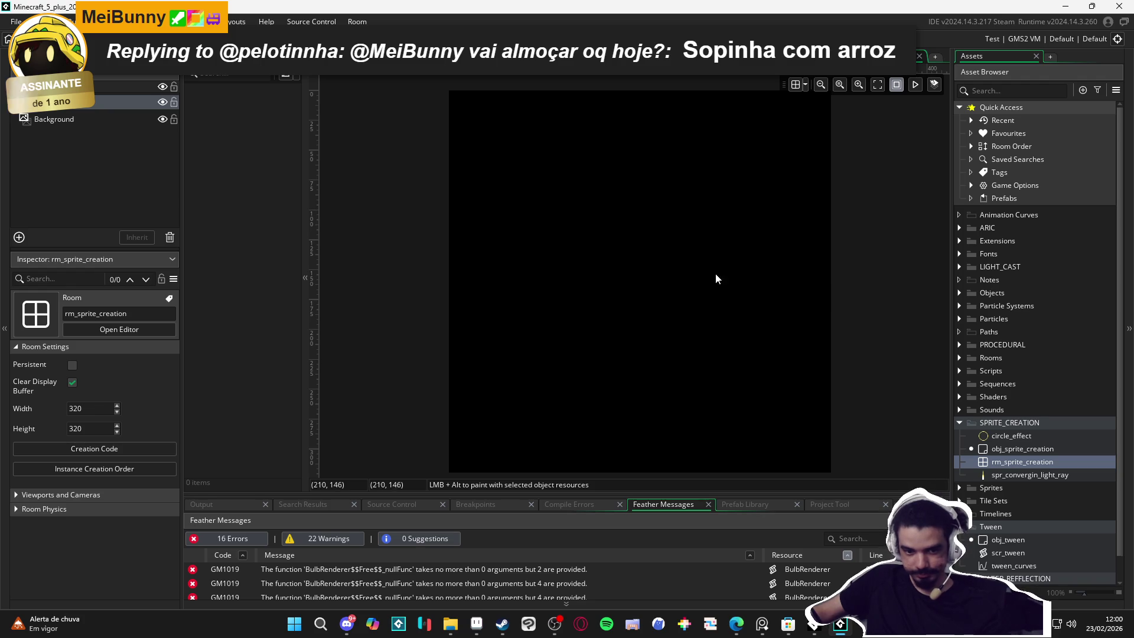
pyautogui.click(1014, 450)
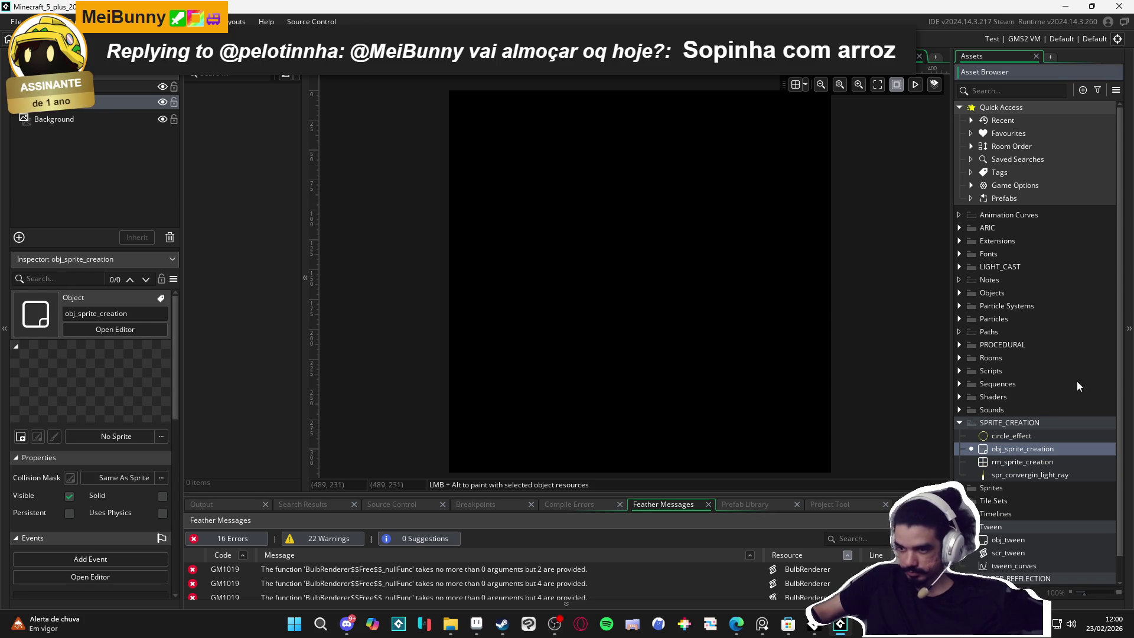
pyautogui.keyDown('alt'); pyautogui.click(456, 112); pyautogui.keyUp('alt')
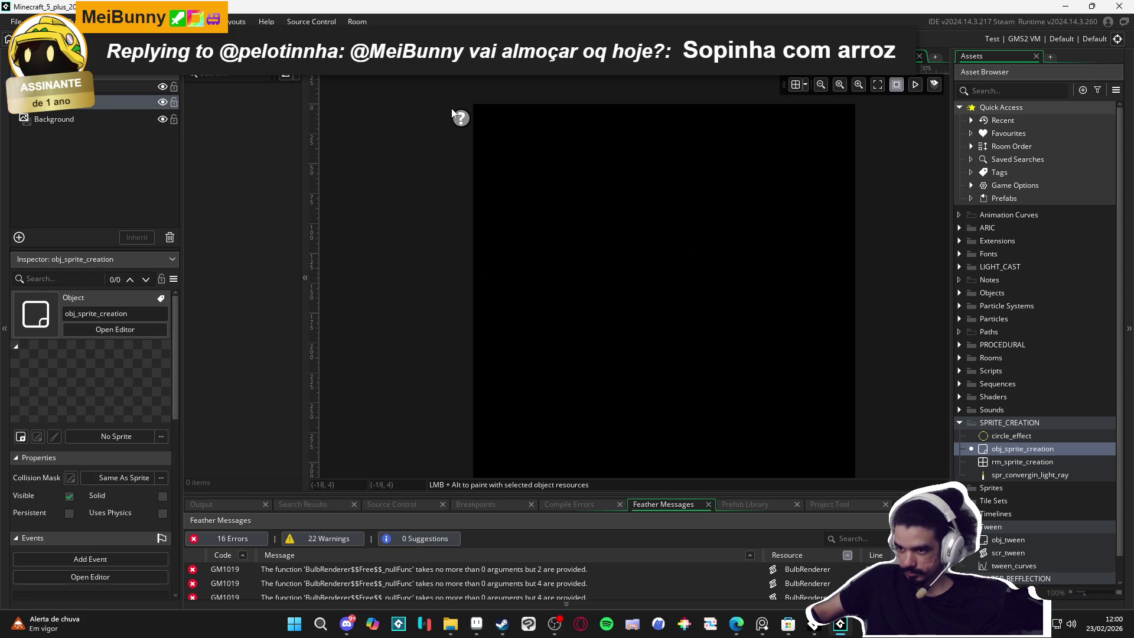
# Step: Move rm_sprite_creation to the top of the Room Order list
pyautogui.click(973, 463)
pyautogui.moveTo(845, 561); pyautogui.dragTo(852, 472)
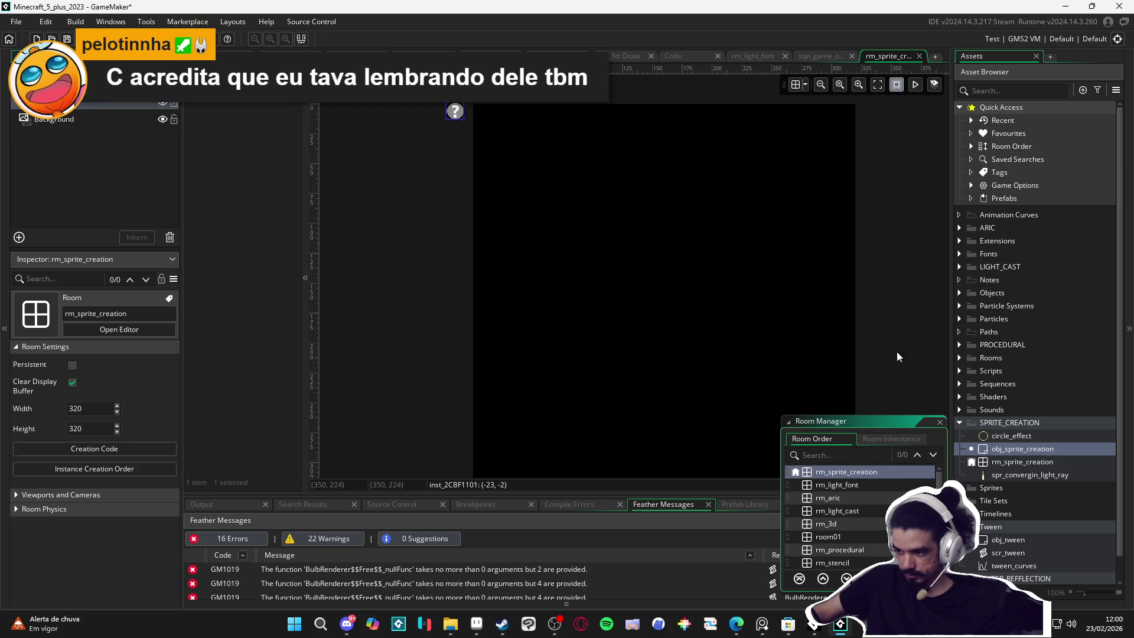
pyautogui.click(933, 376)
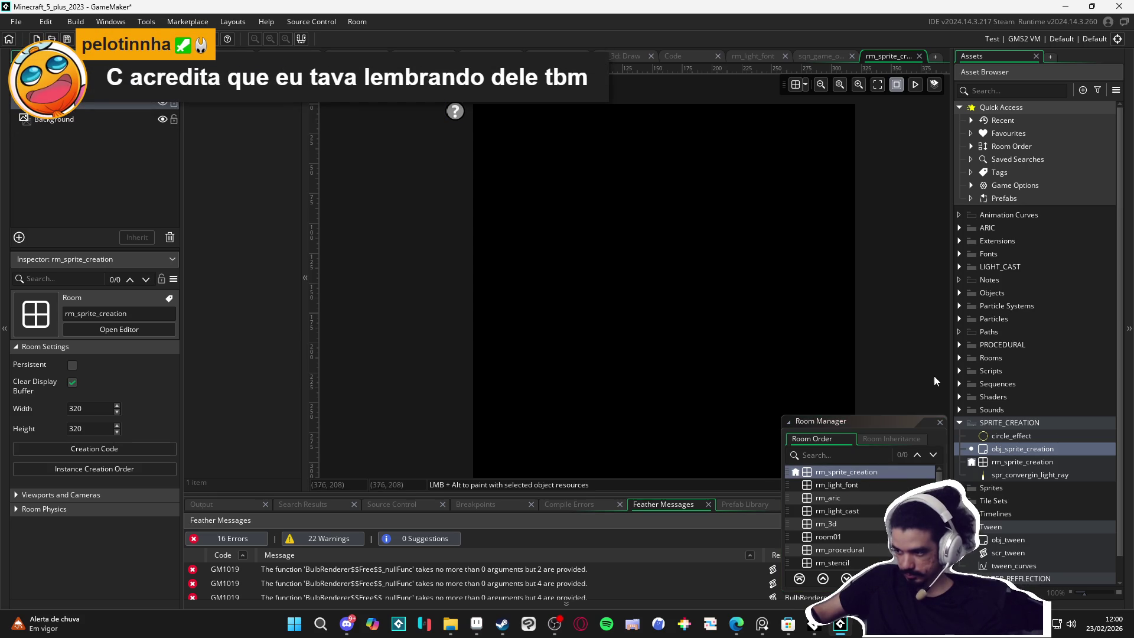
pyautogui.click(939, 421)
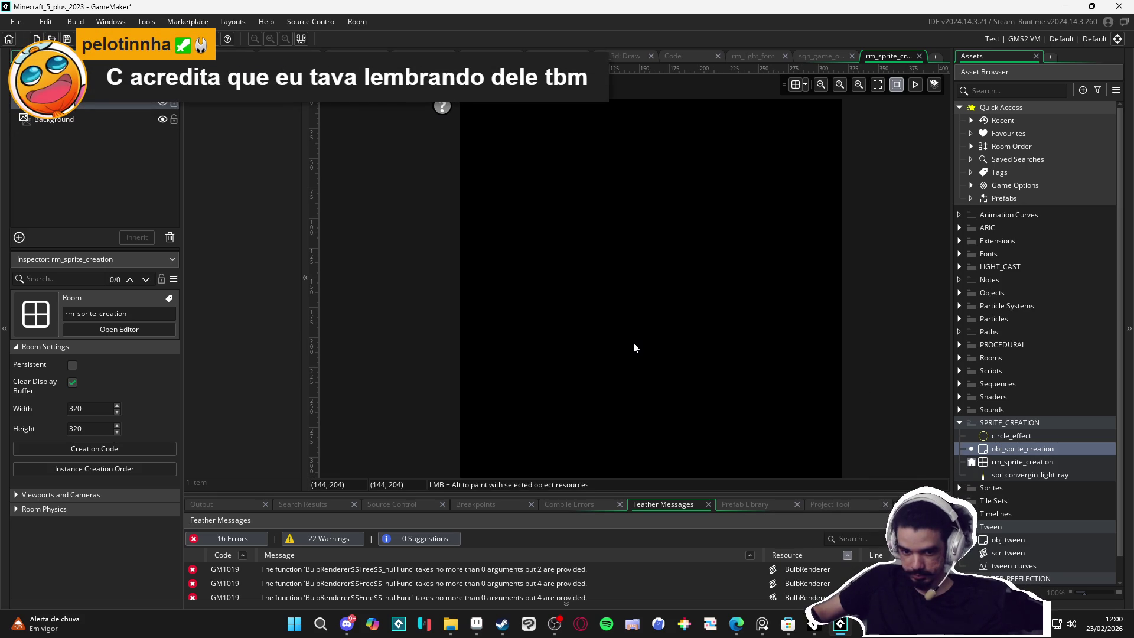